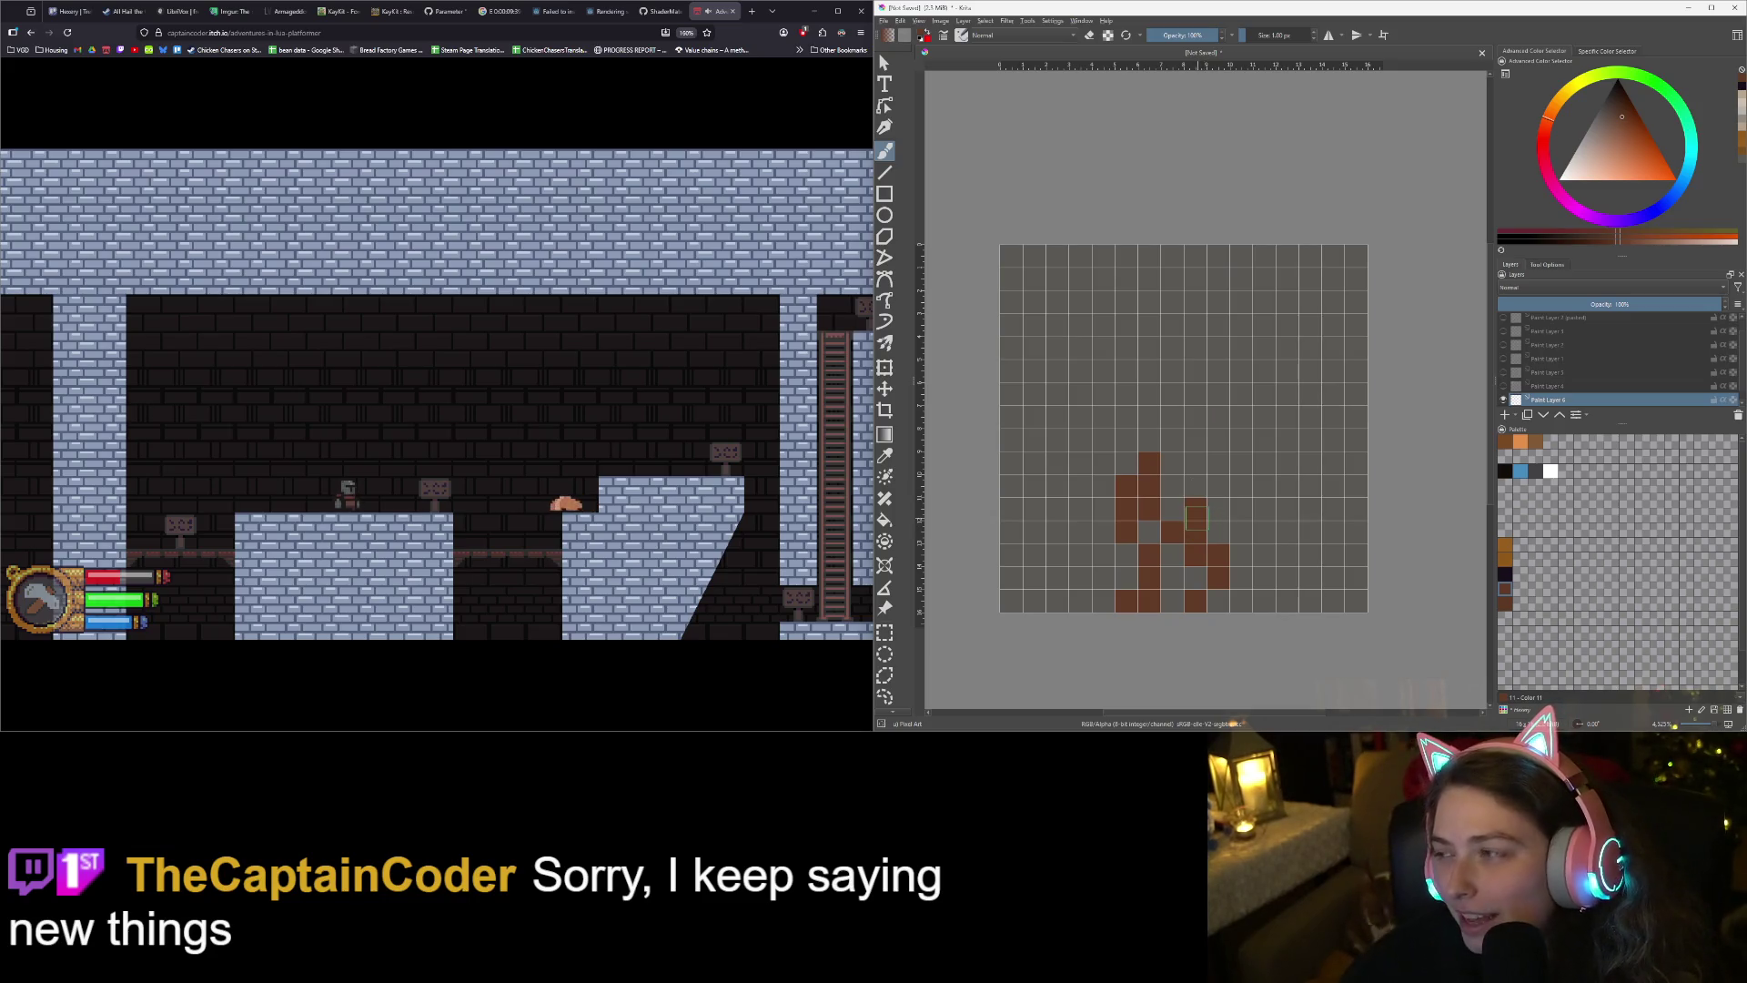
# - Clear the brown test pixel so the grid is empty, and enable horizontal mirror painting
pyautogui.click(1195, 512)
pyautogui.press('Delete')
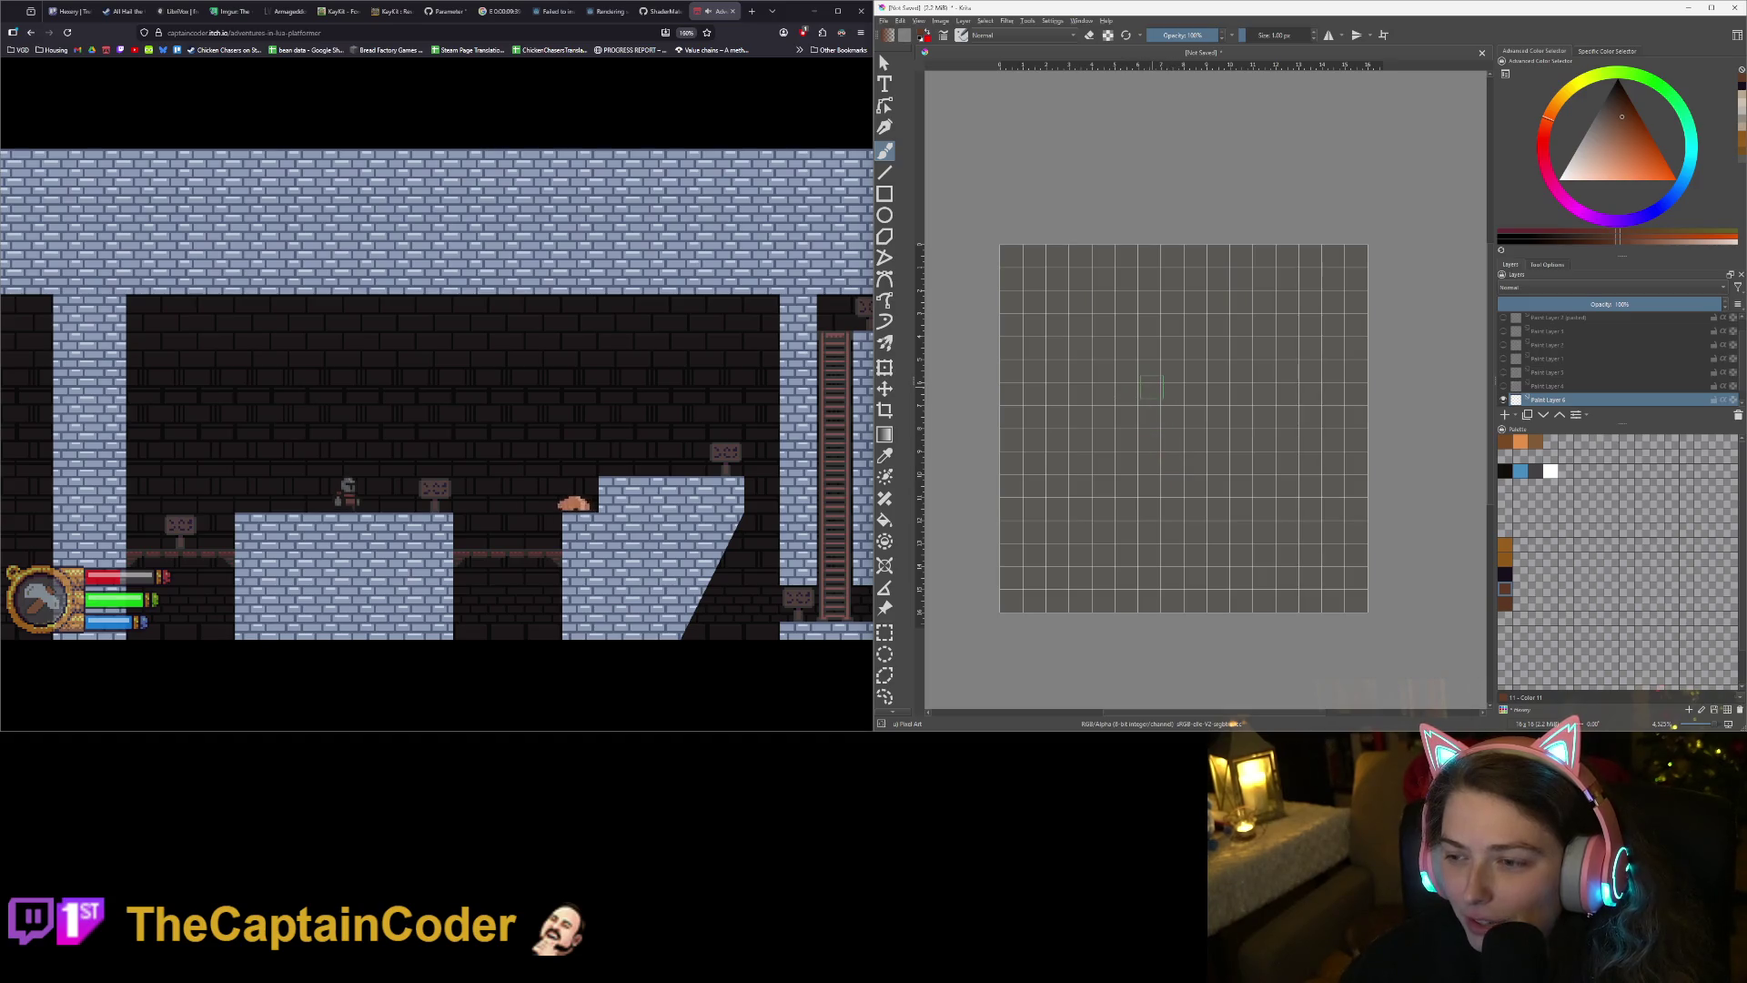
pyautogui.click(1329, 35)
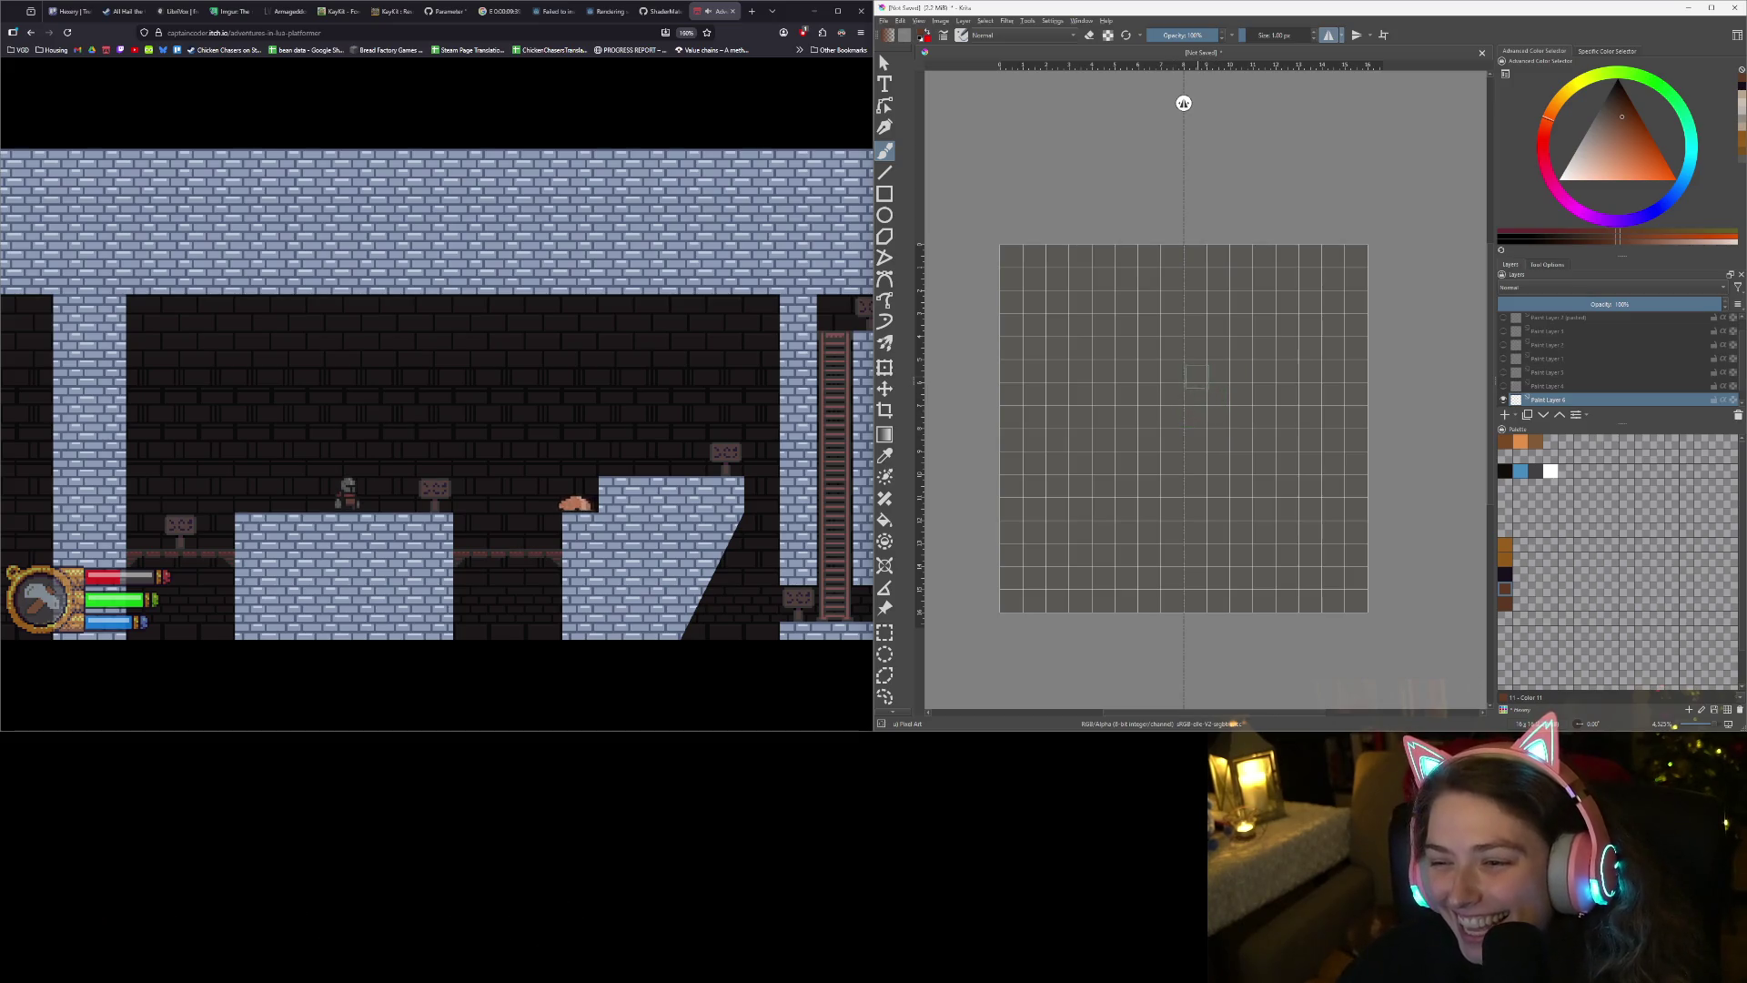
# - Paint the mirrored brown head rows and two widened ear columns
pyautogui.moveTo(1194, 357)
pyautogui.mouseDown()
pyautogui.moveTo(1239, 353)
pyautogui.moveTo(1263, 375)
pyautogui.moveTo(1206, 555)
pyautogui.moveTo(1196, 369)
pyautogui.moveTo(1232, 413)
pyautogui.moveTo(1210, 504)
pyautogui.moveTo(1232, 433)
pyautogui.mouseUp()
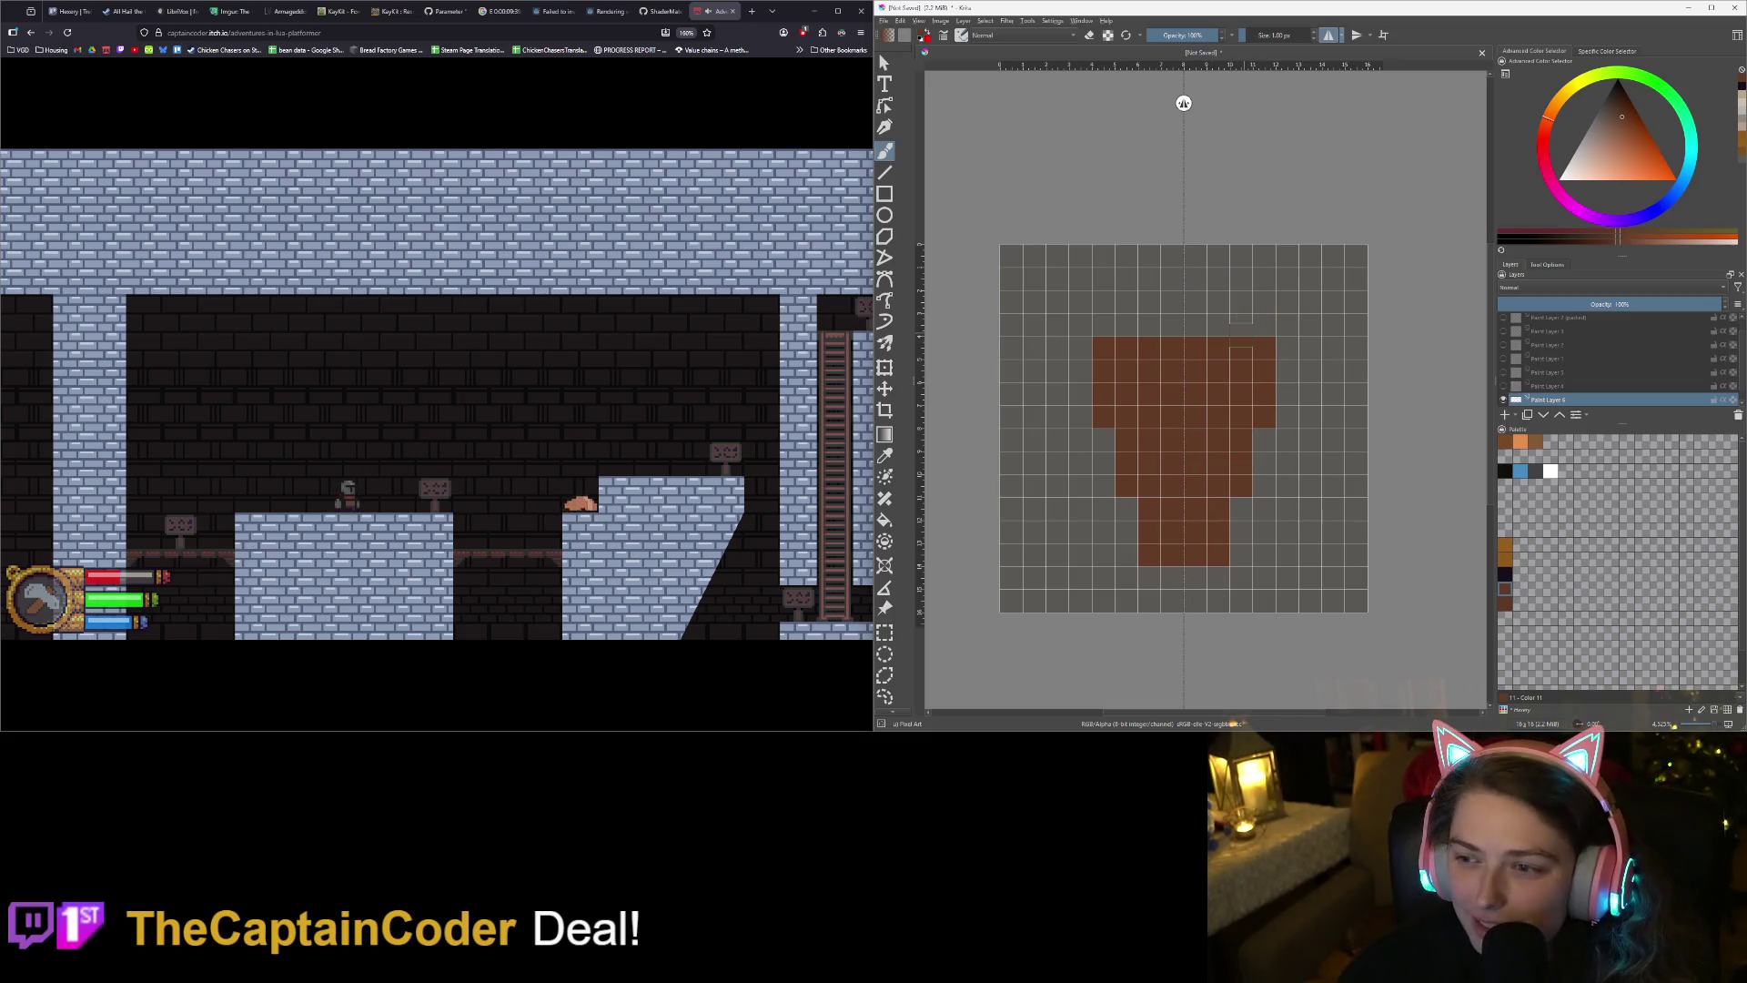
pyautogui.moveTo(1256, 314); pyautogui.dragTo(1252, 315)
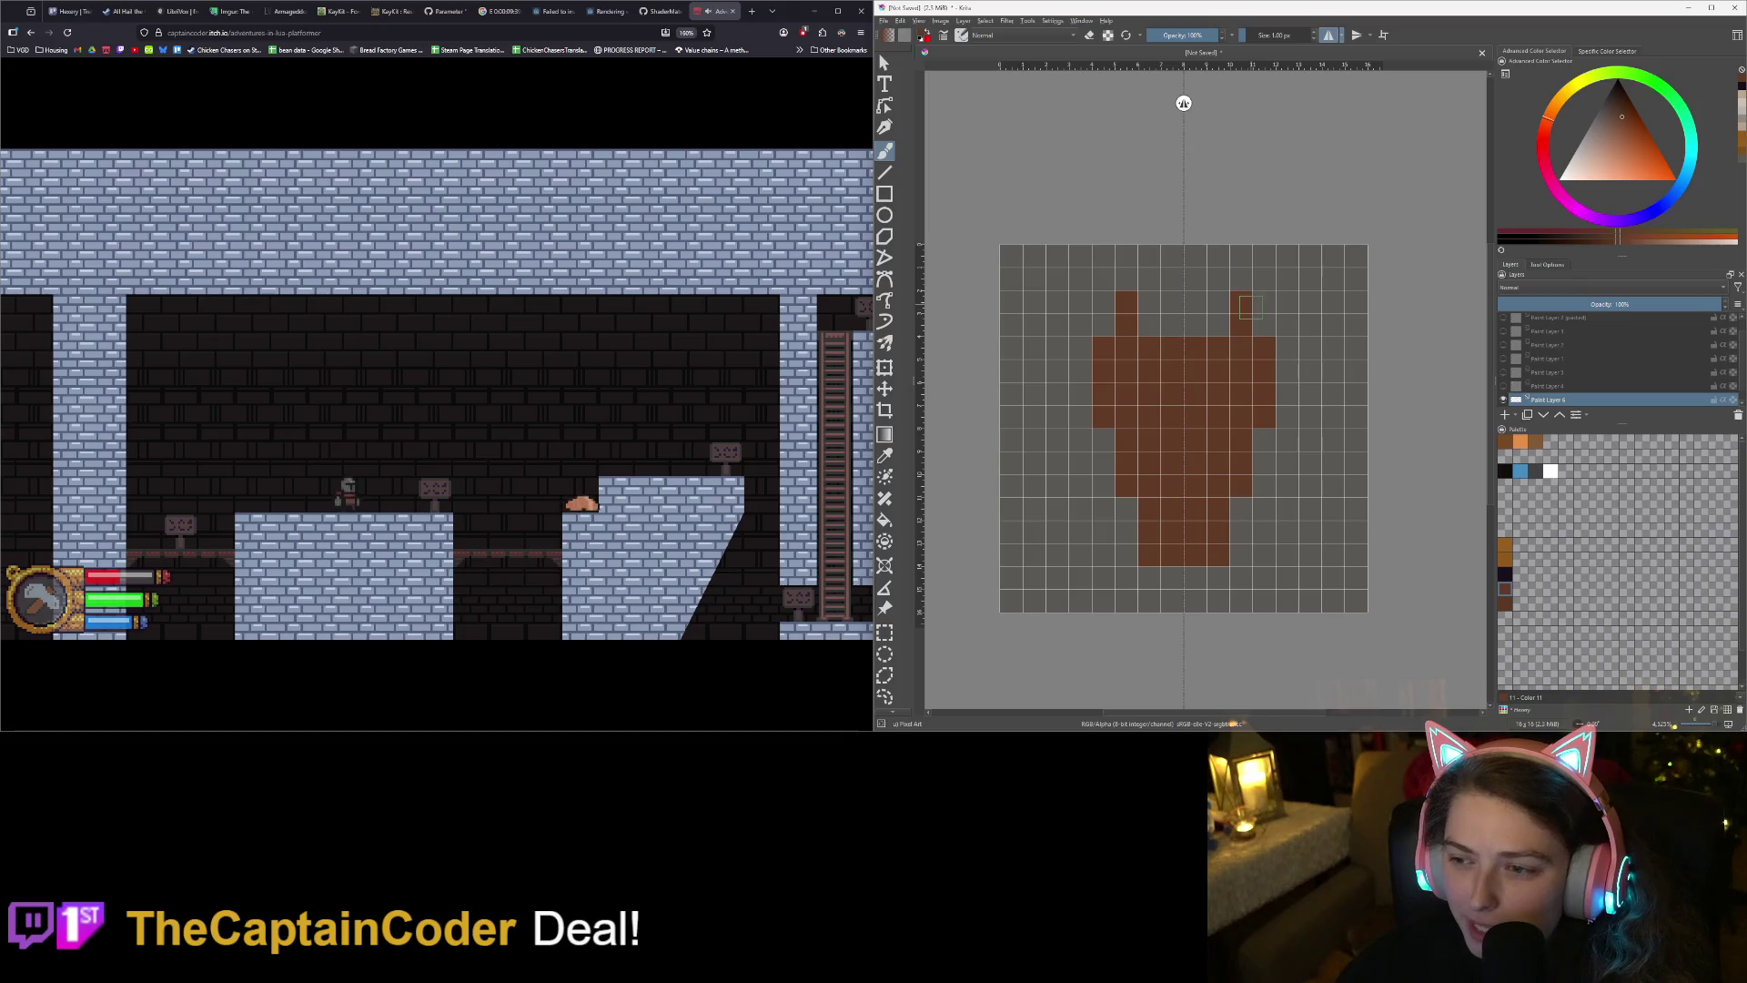
pyautogui.click(1263, 326)
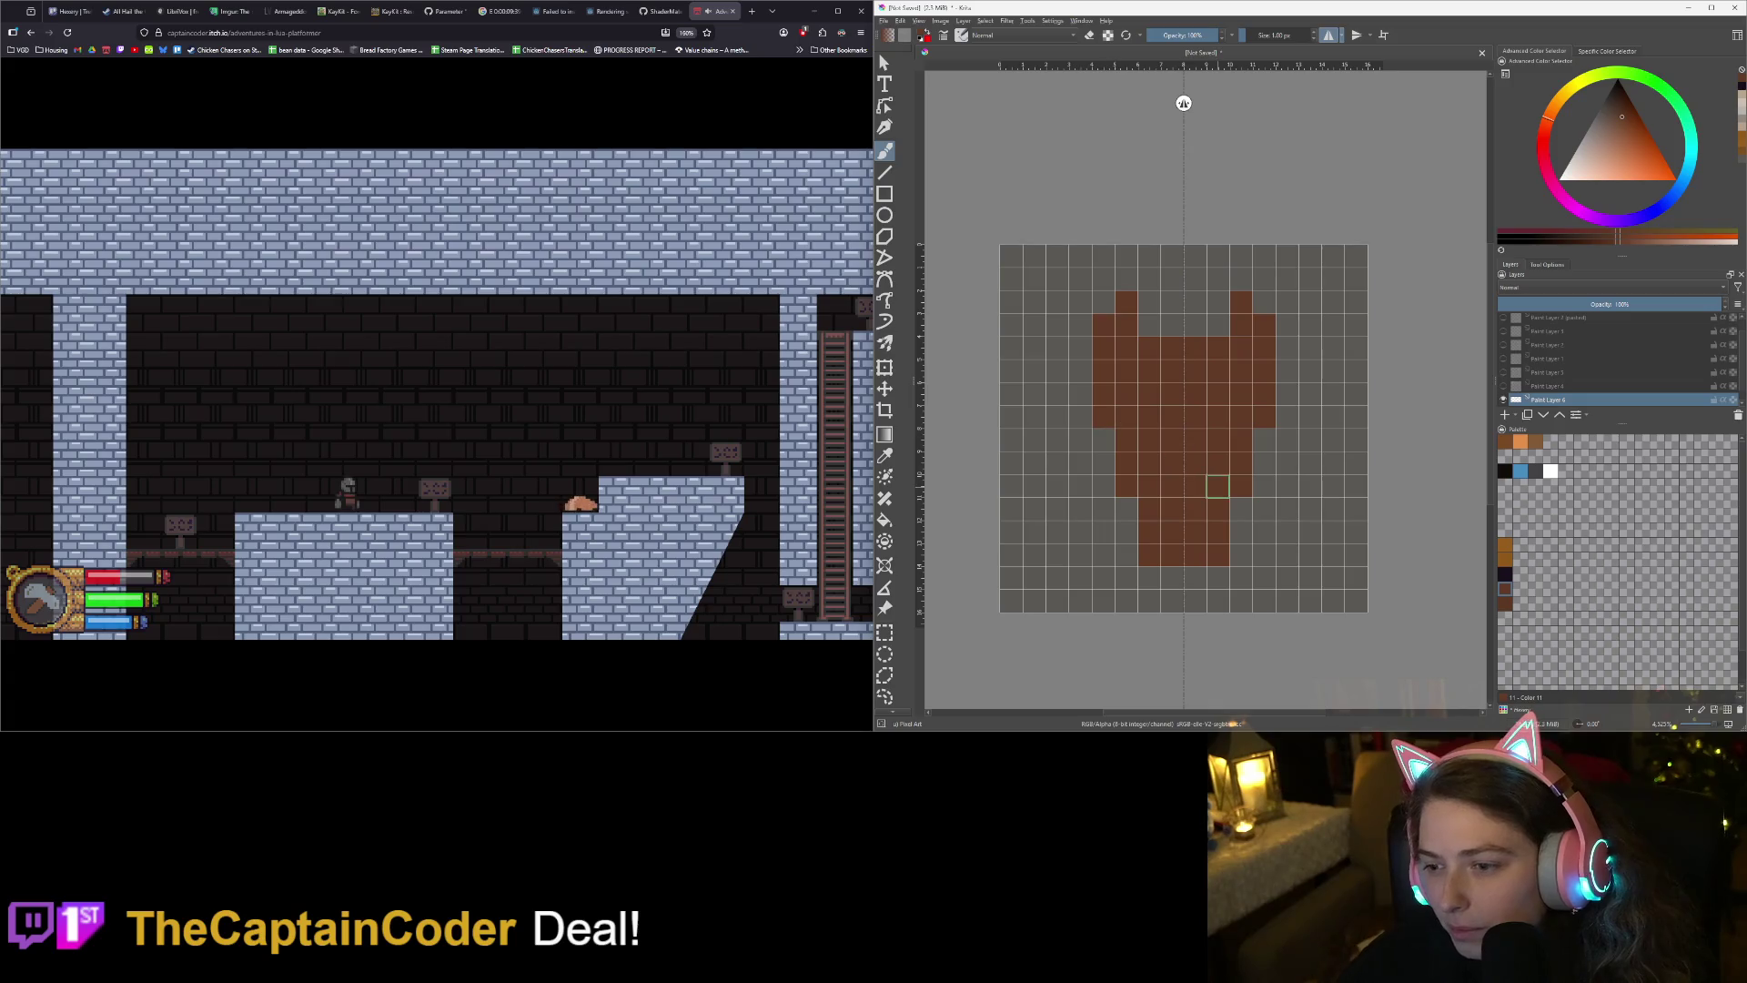
# - Erase to narrow the snout to two pixels, trim the head's outer columns and ear tops
pyautogui.press('e')
pyautogui.moveTo(1223, 556); pyautogui.dragTo(1226, 511)
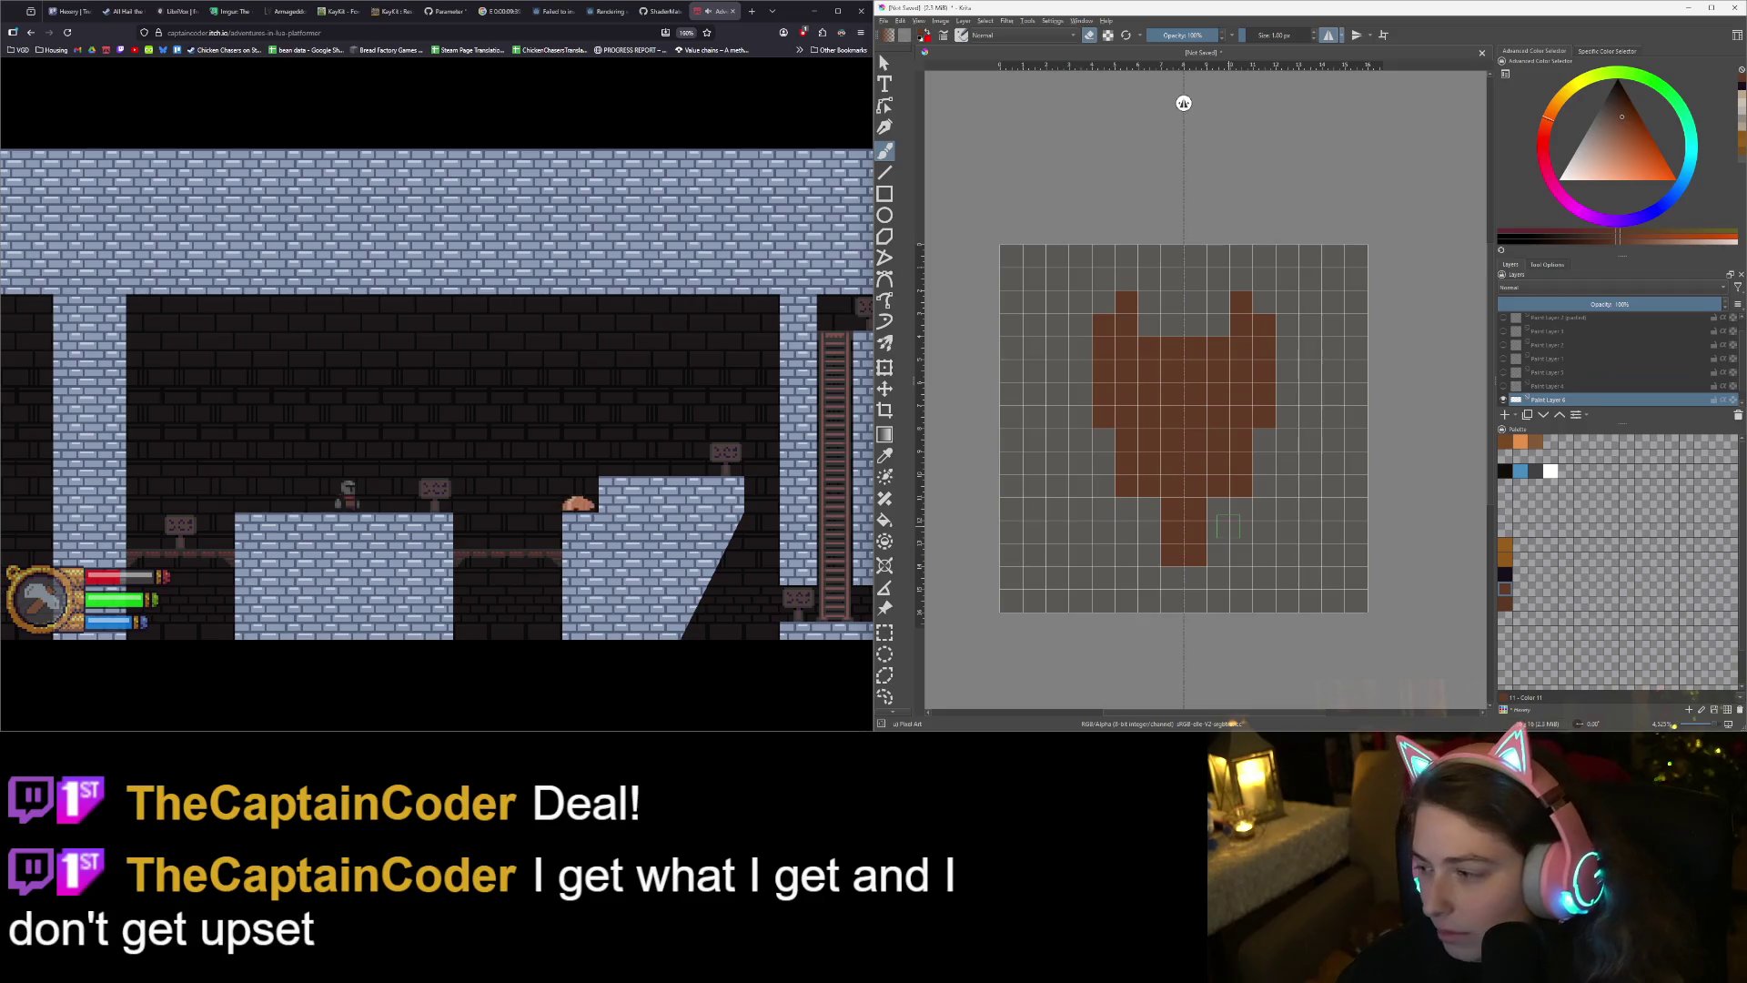
pyautogui.press('e')
pyautogui.click(1219, 510)
pyautogui.press('e')
pyautogui.click(1242, 486)
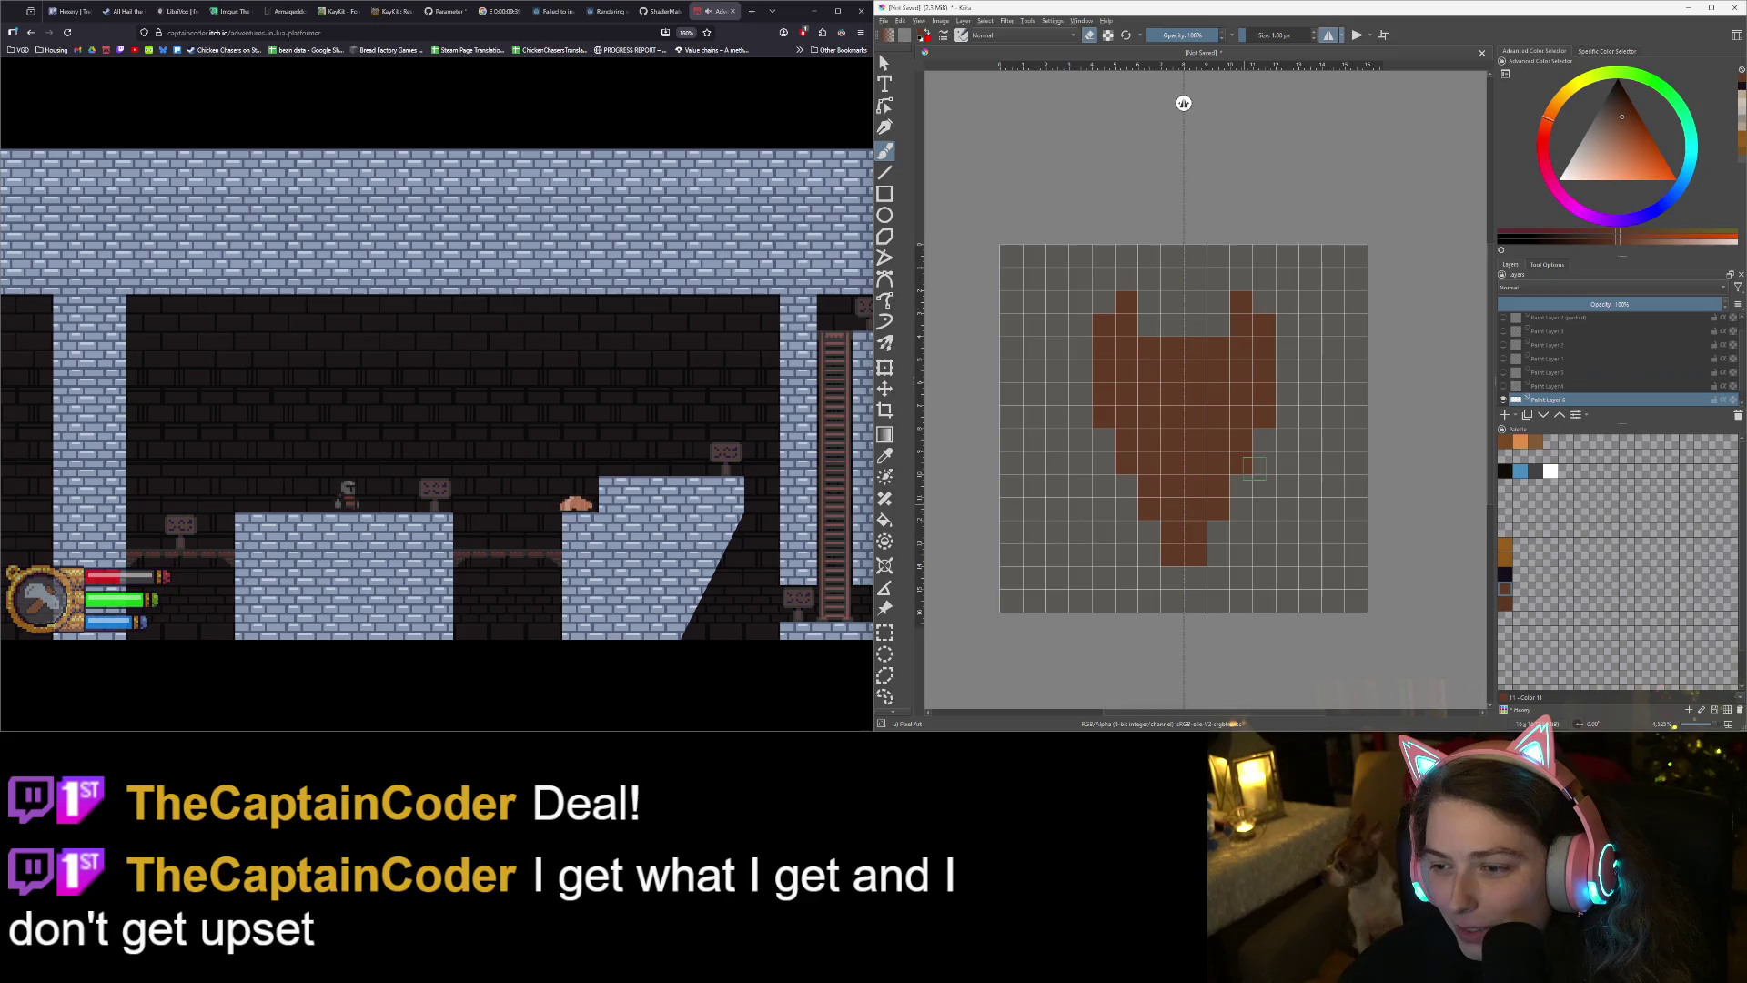
pyautogui.click(1194, 555)
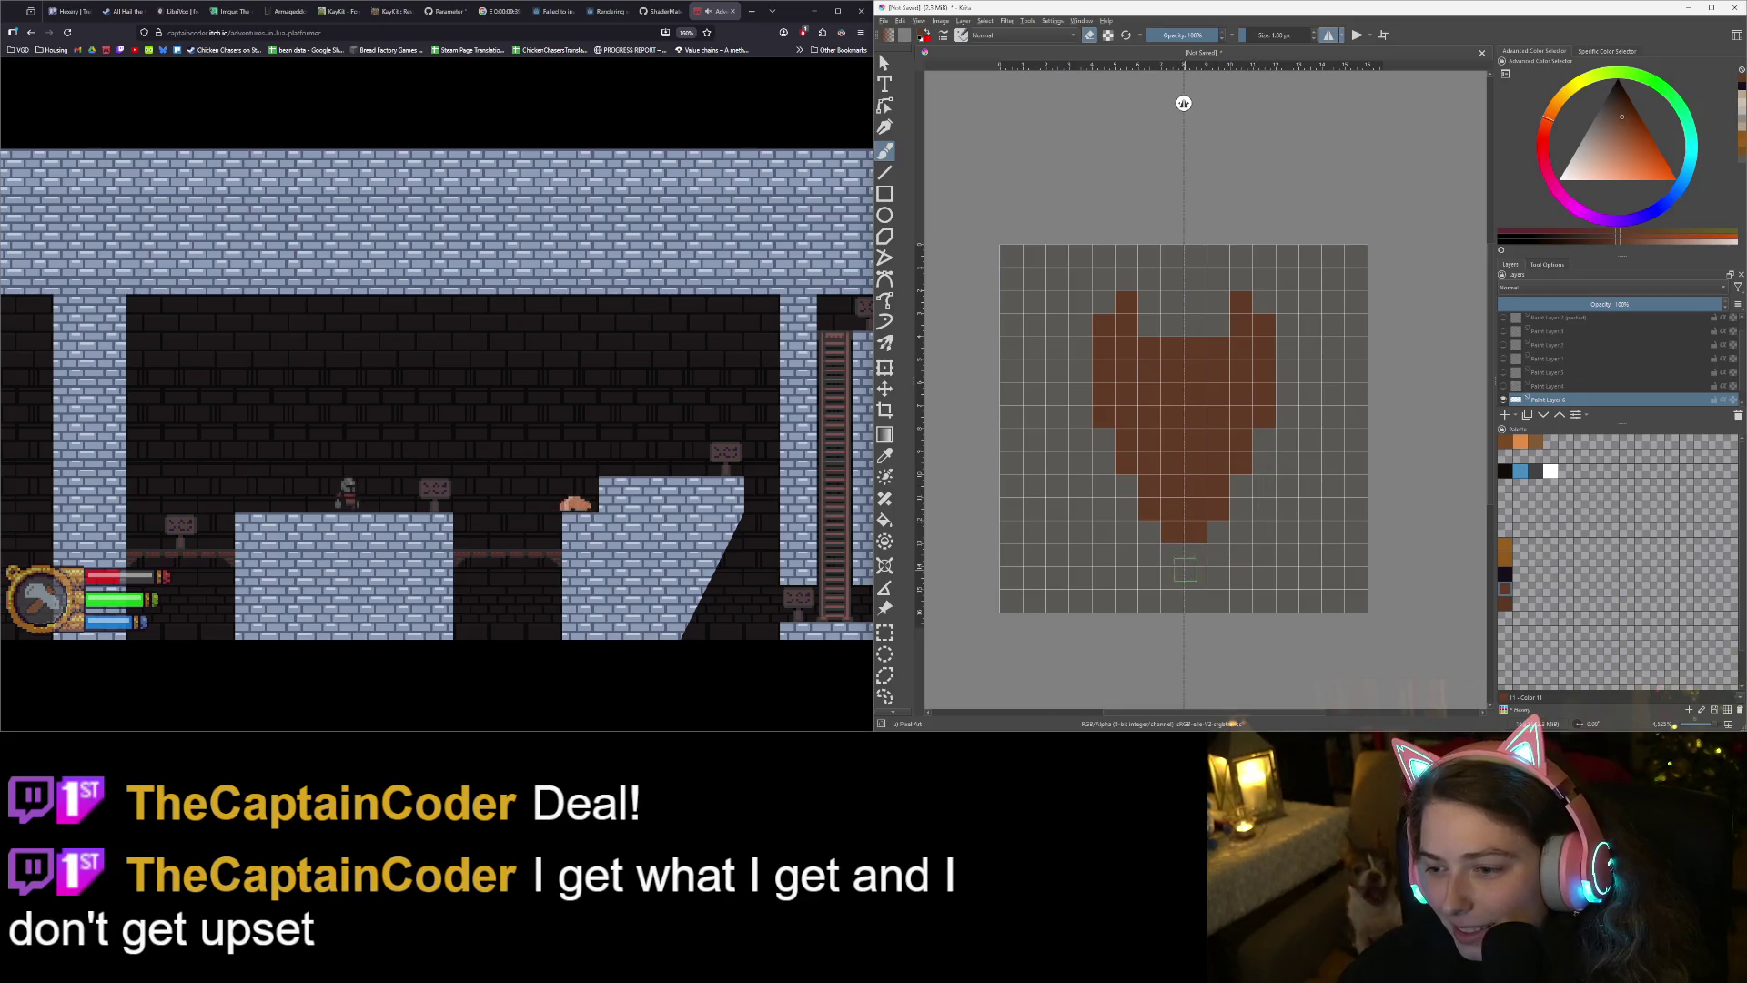
pyautogui.click(1267, 417)
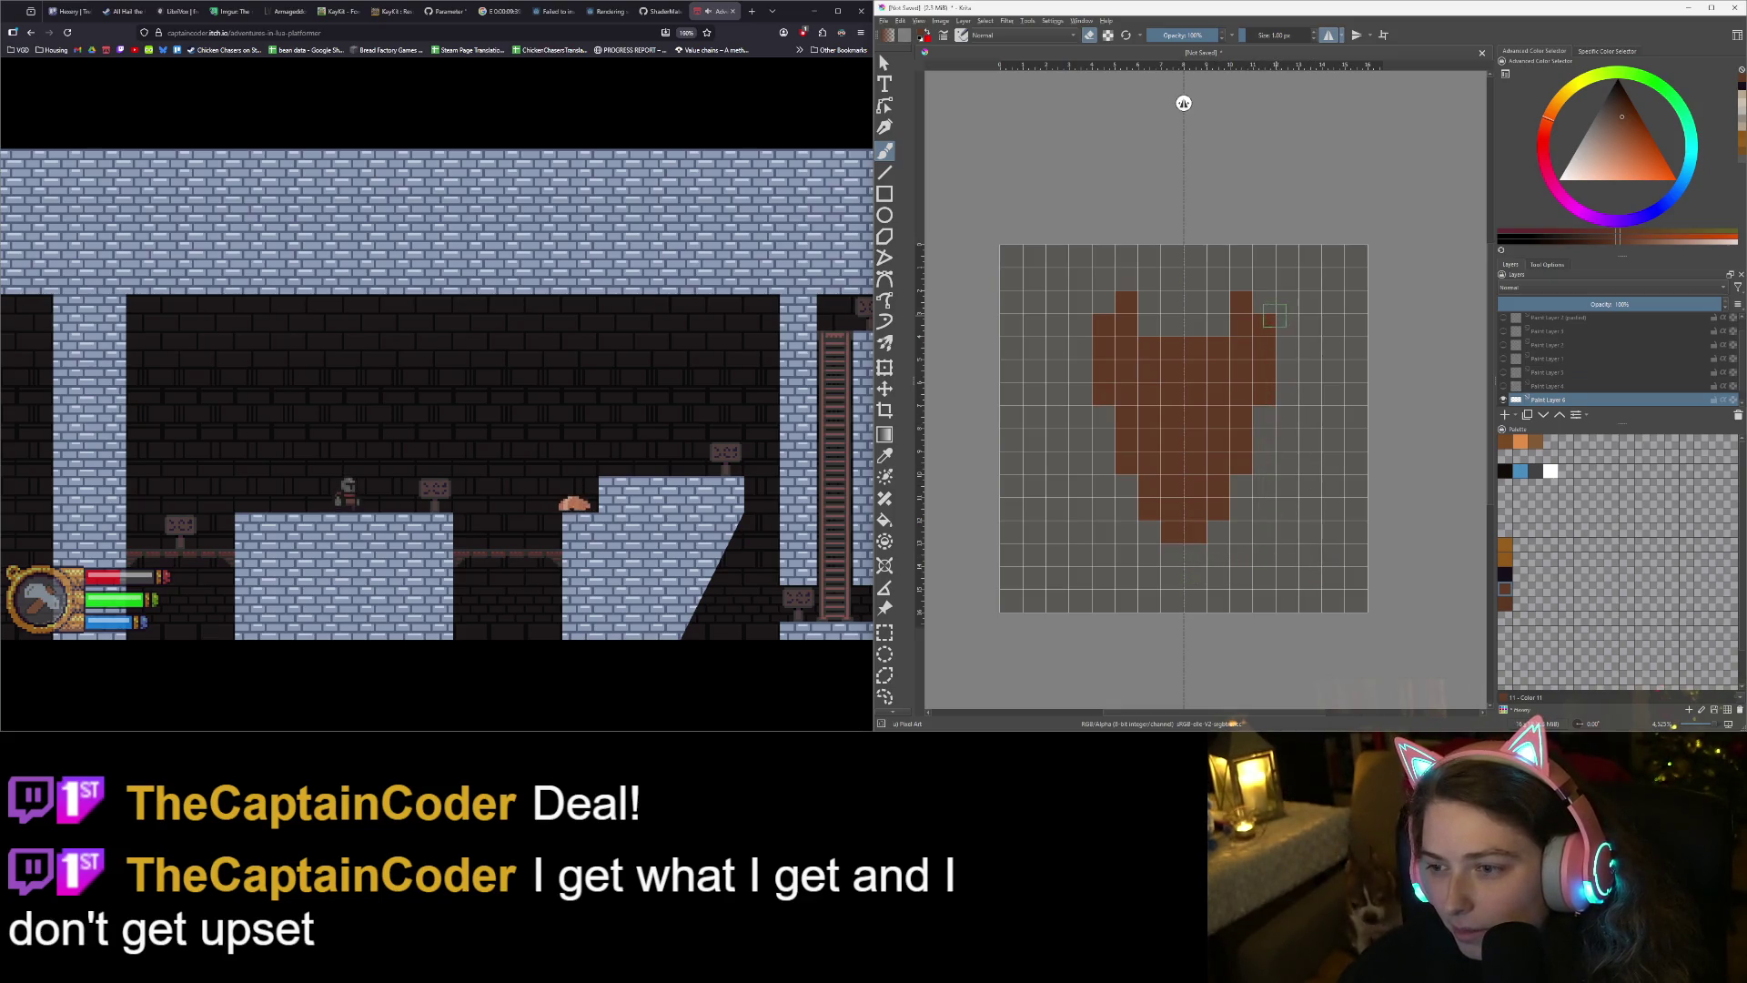
pyautogui.moveTo(1274, 318); pyautogui.dragTo(1274, 419)
pyautogui.click(1241, 302)
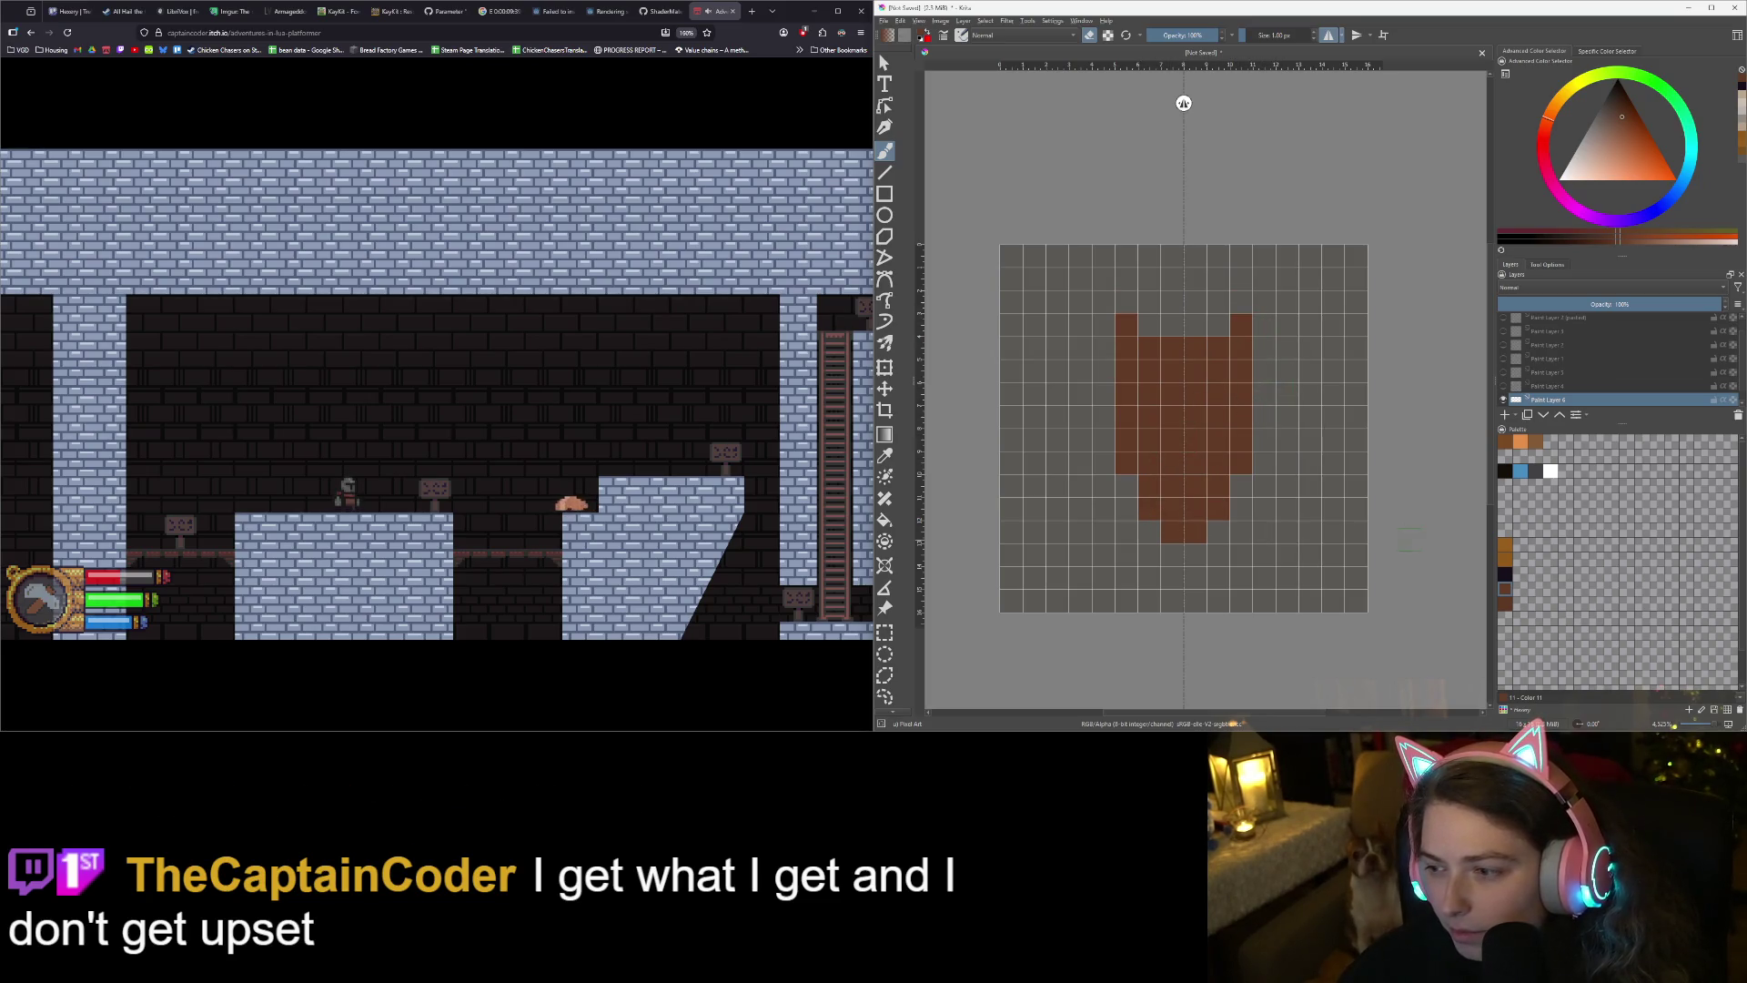
# - Try dark purple and then dark grey eye pixels, undoing both
pyautogui.click(1505, 573)
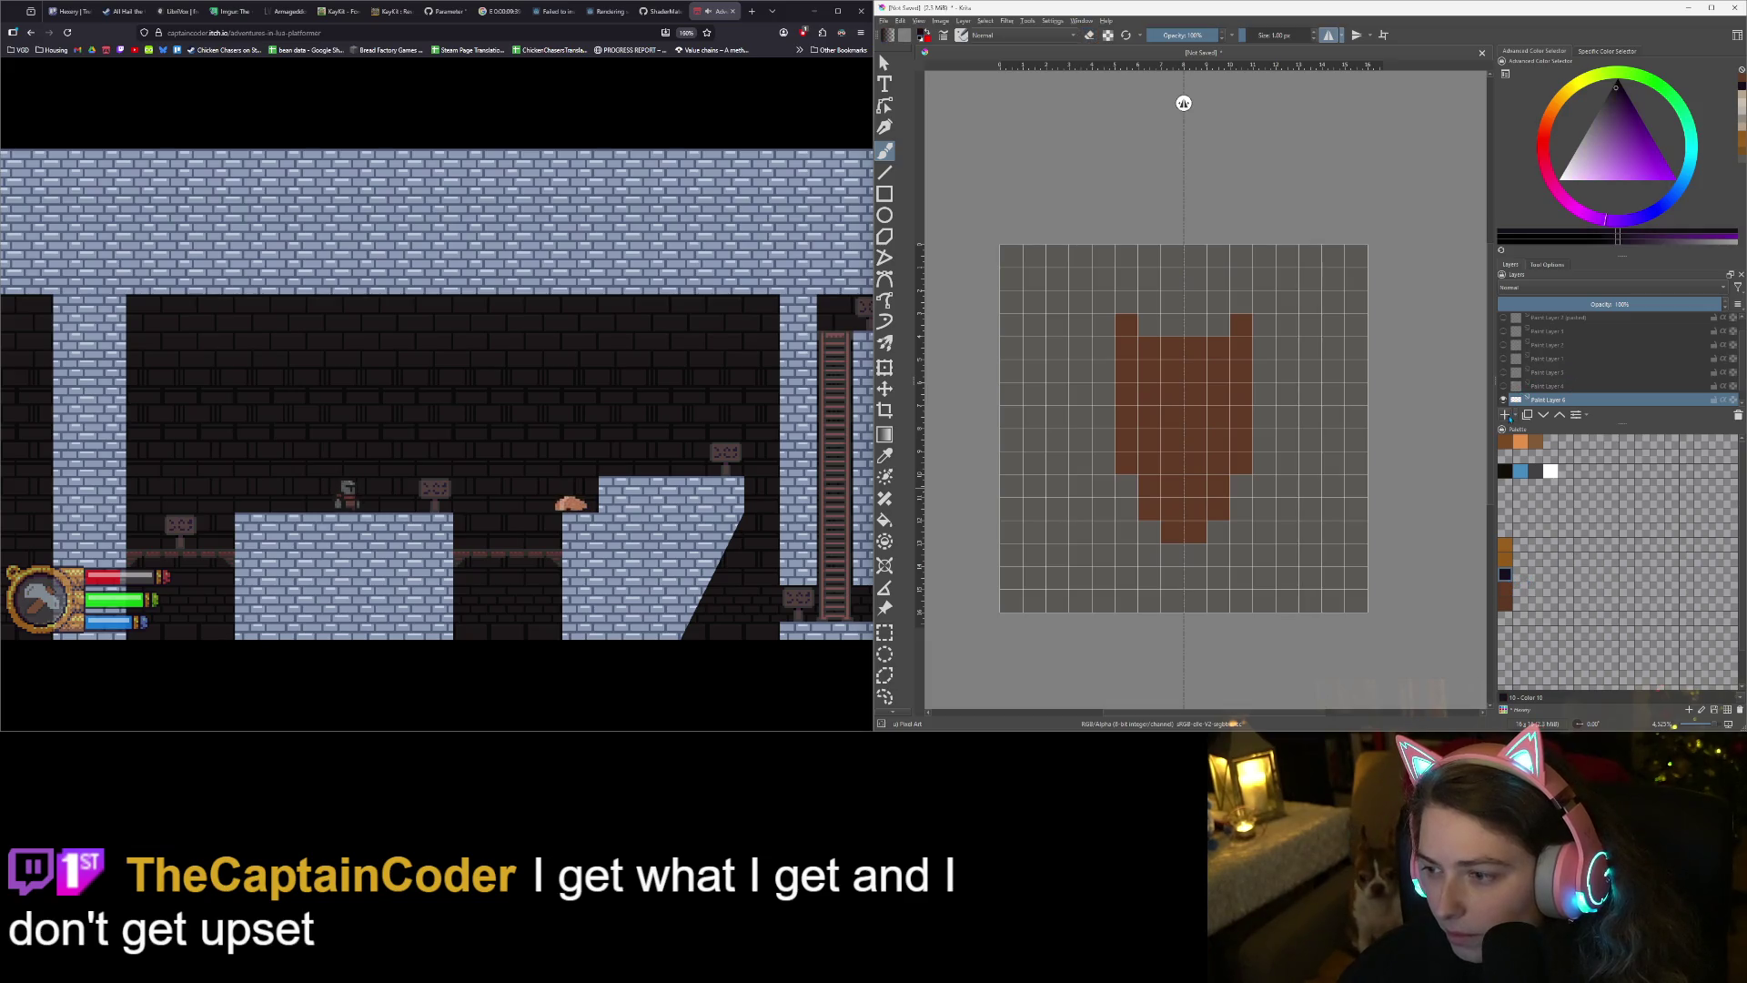
pyautogui.click(1239, 396)
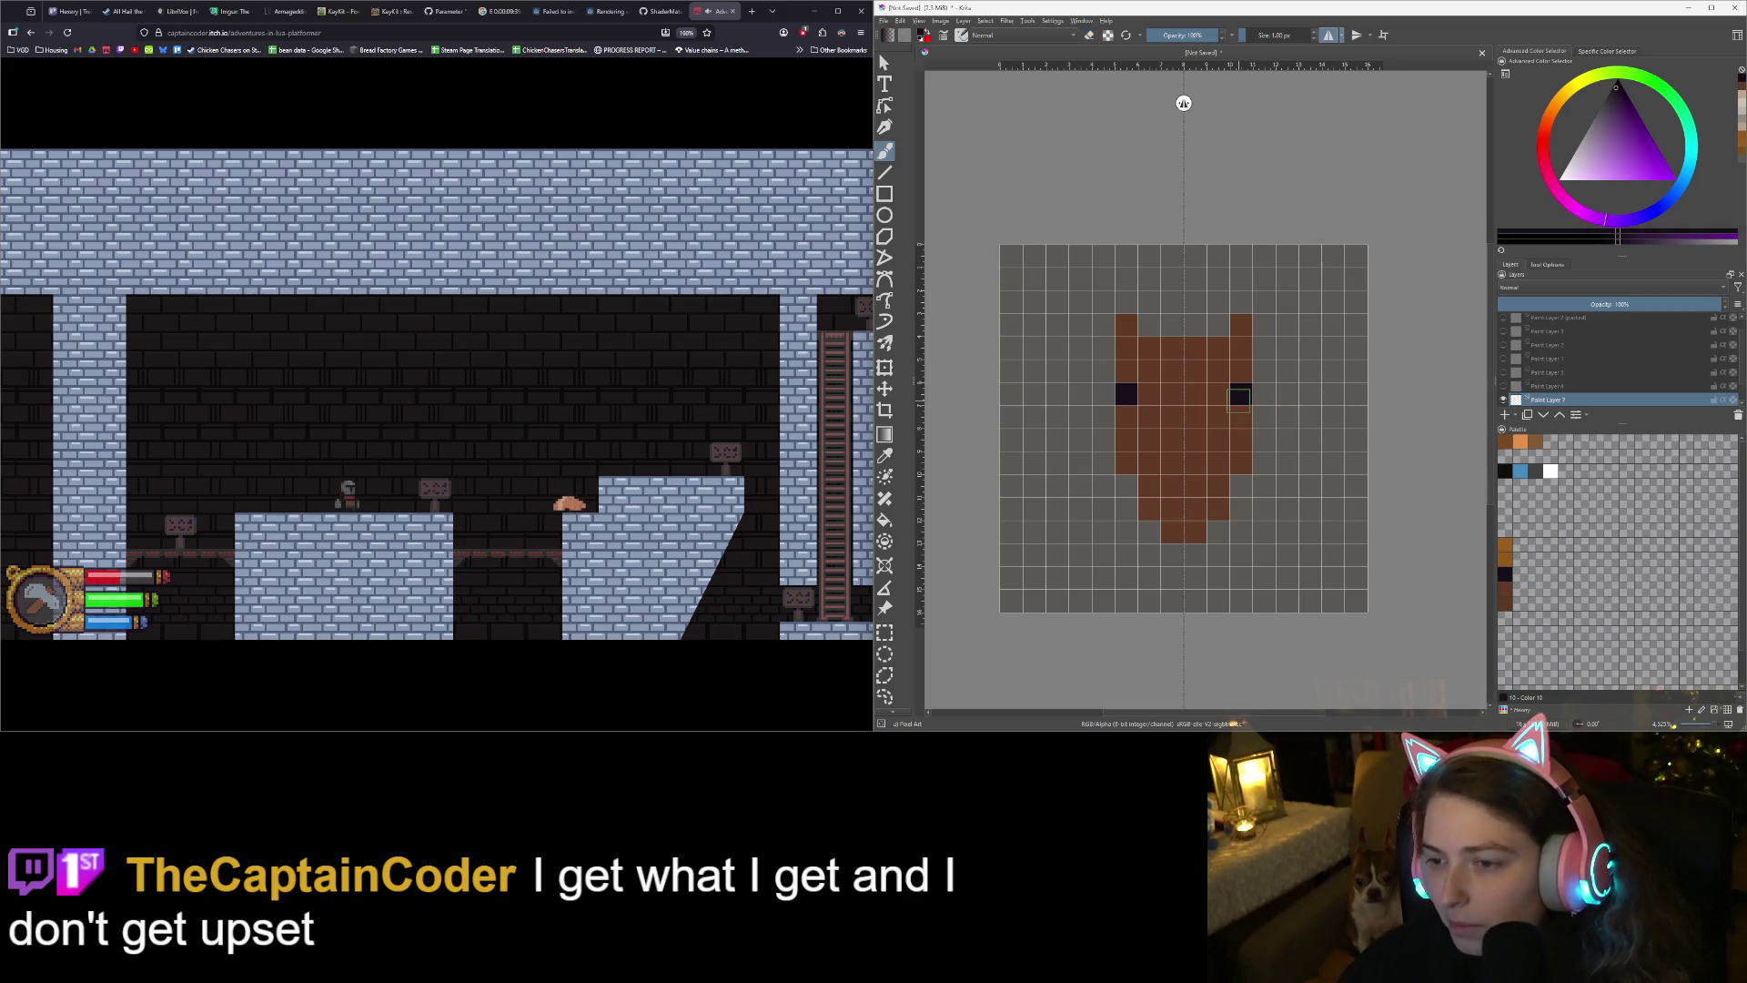
pyautogui.hotkey('ctrl', 'z')
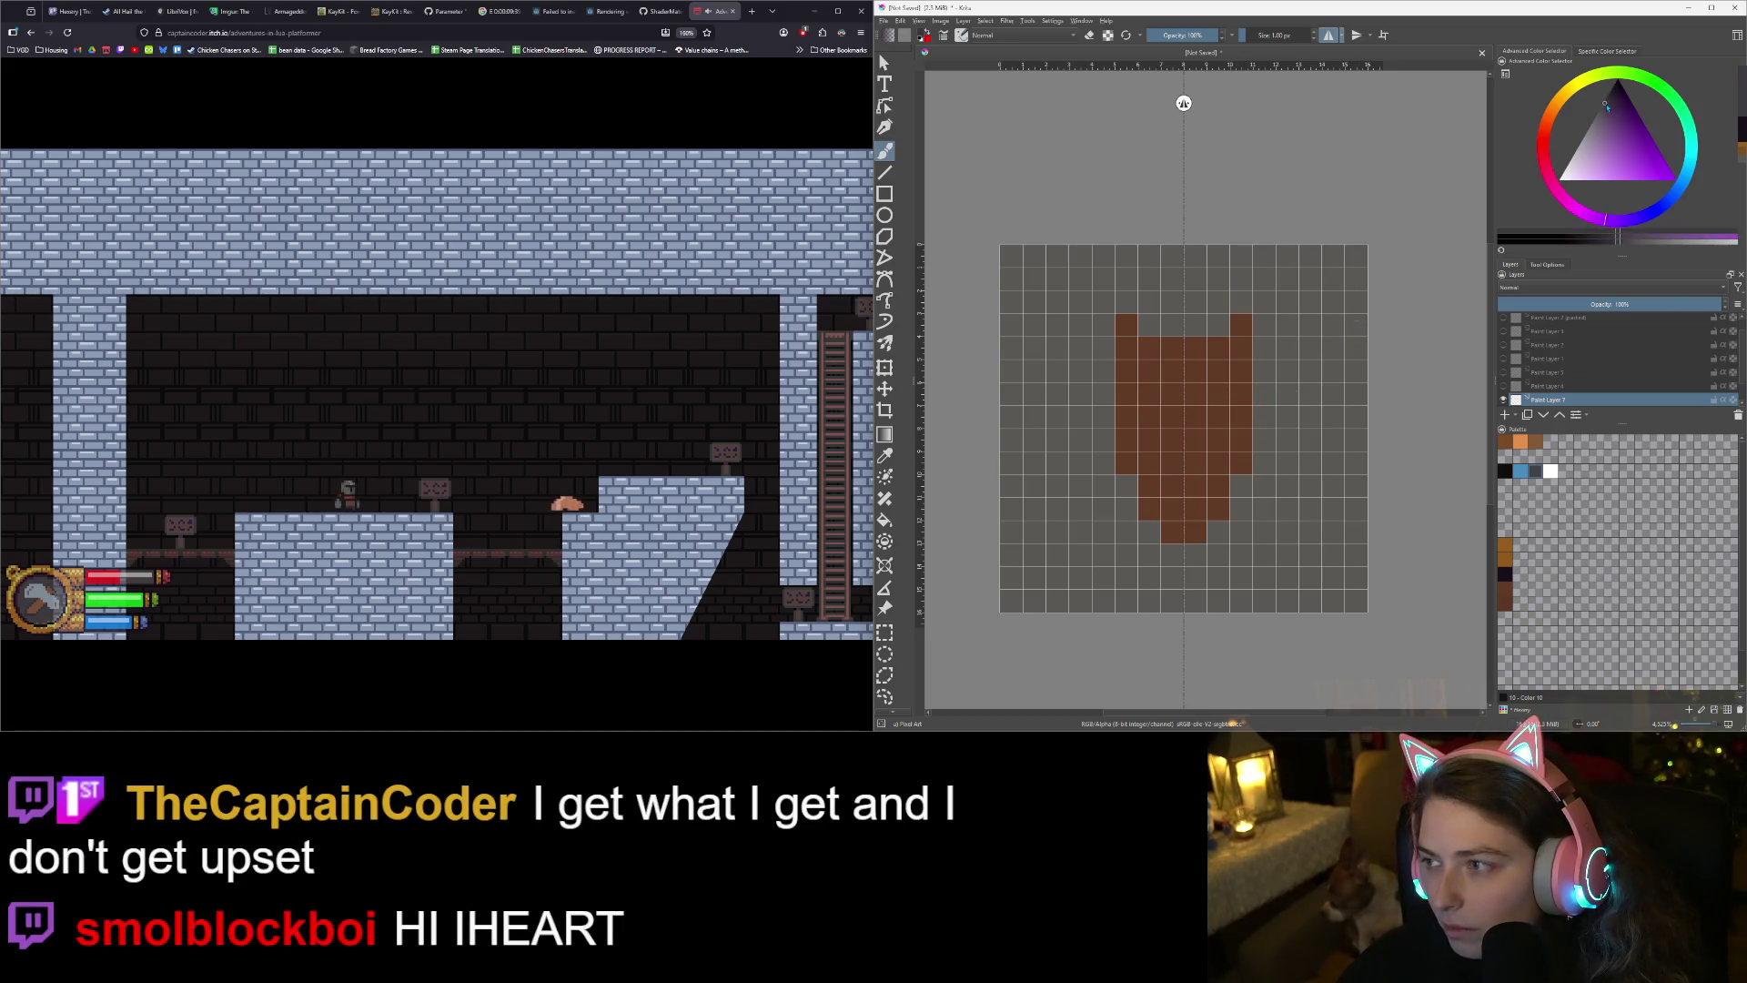
pyautogui.click(1241, 397)
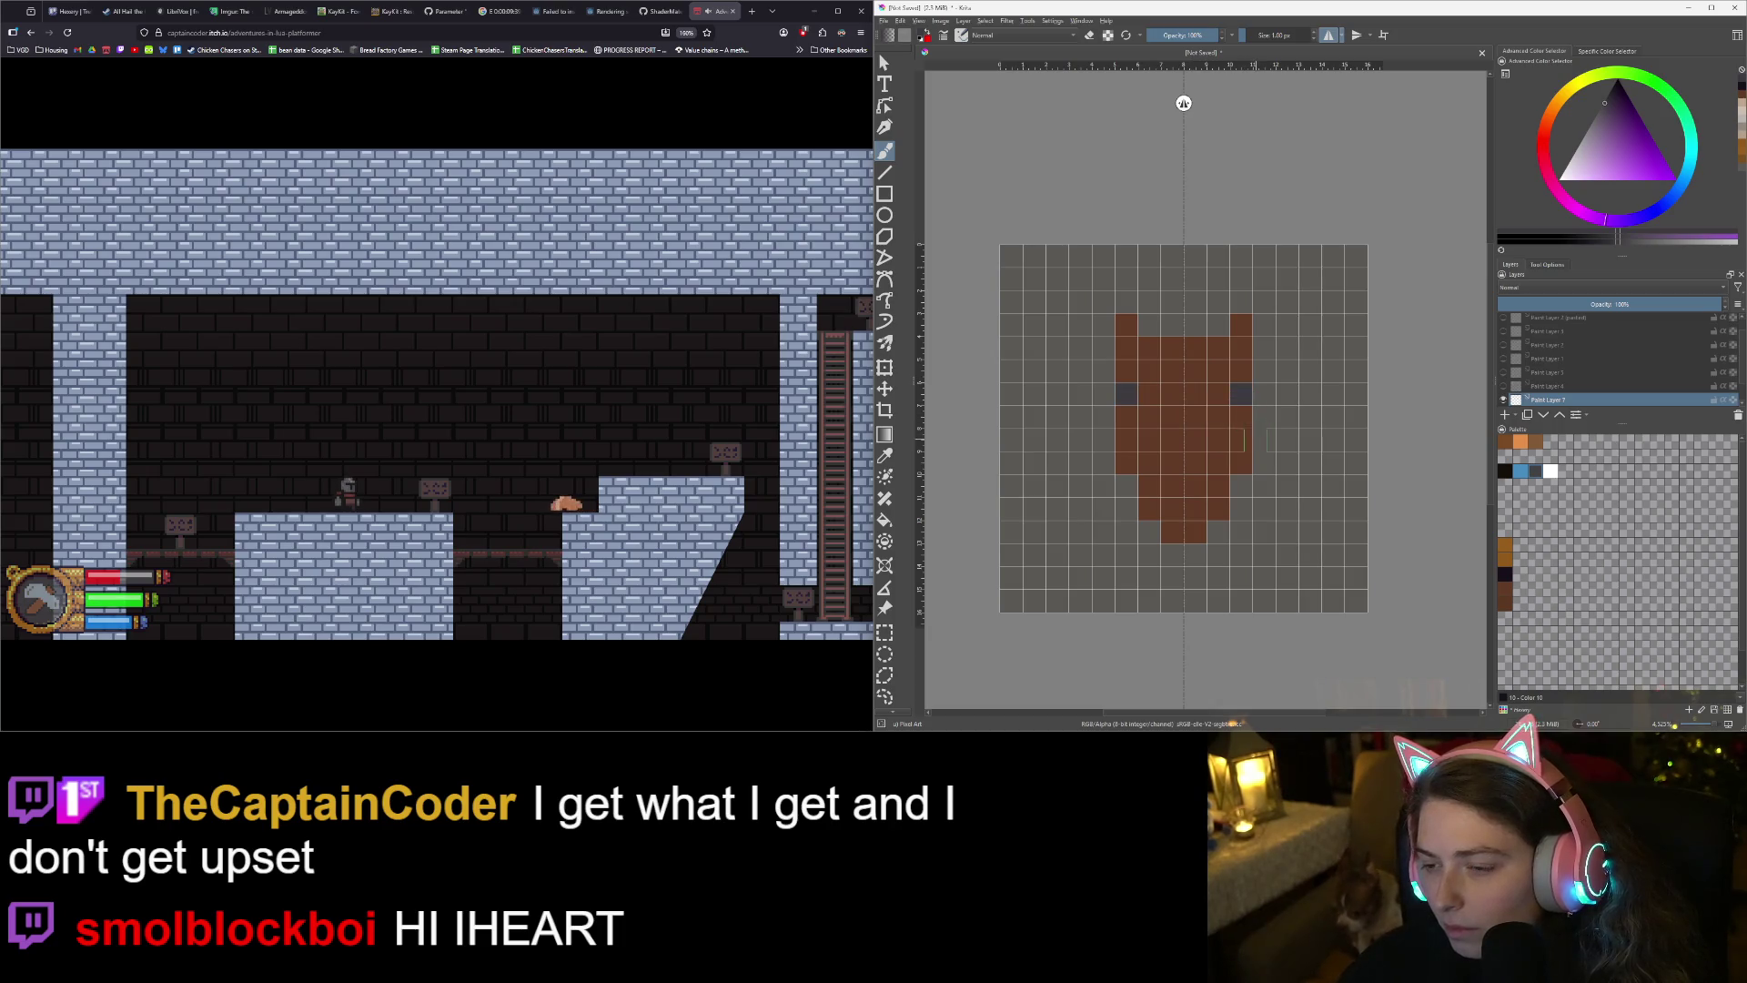
pyautogui.hotkey('ctrl', 'z')
# - Pick a darker orange-brown and paint mirrored eyes two pixels tall, fixing them with the eraser
pyautogui.keyDown('ctrl'); pyautogui.click(1198, 433); pyautogui.keyUp('ctrl')
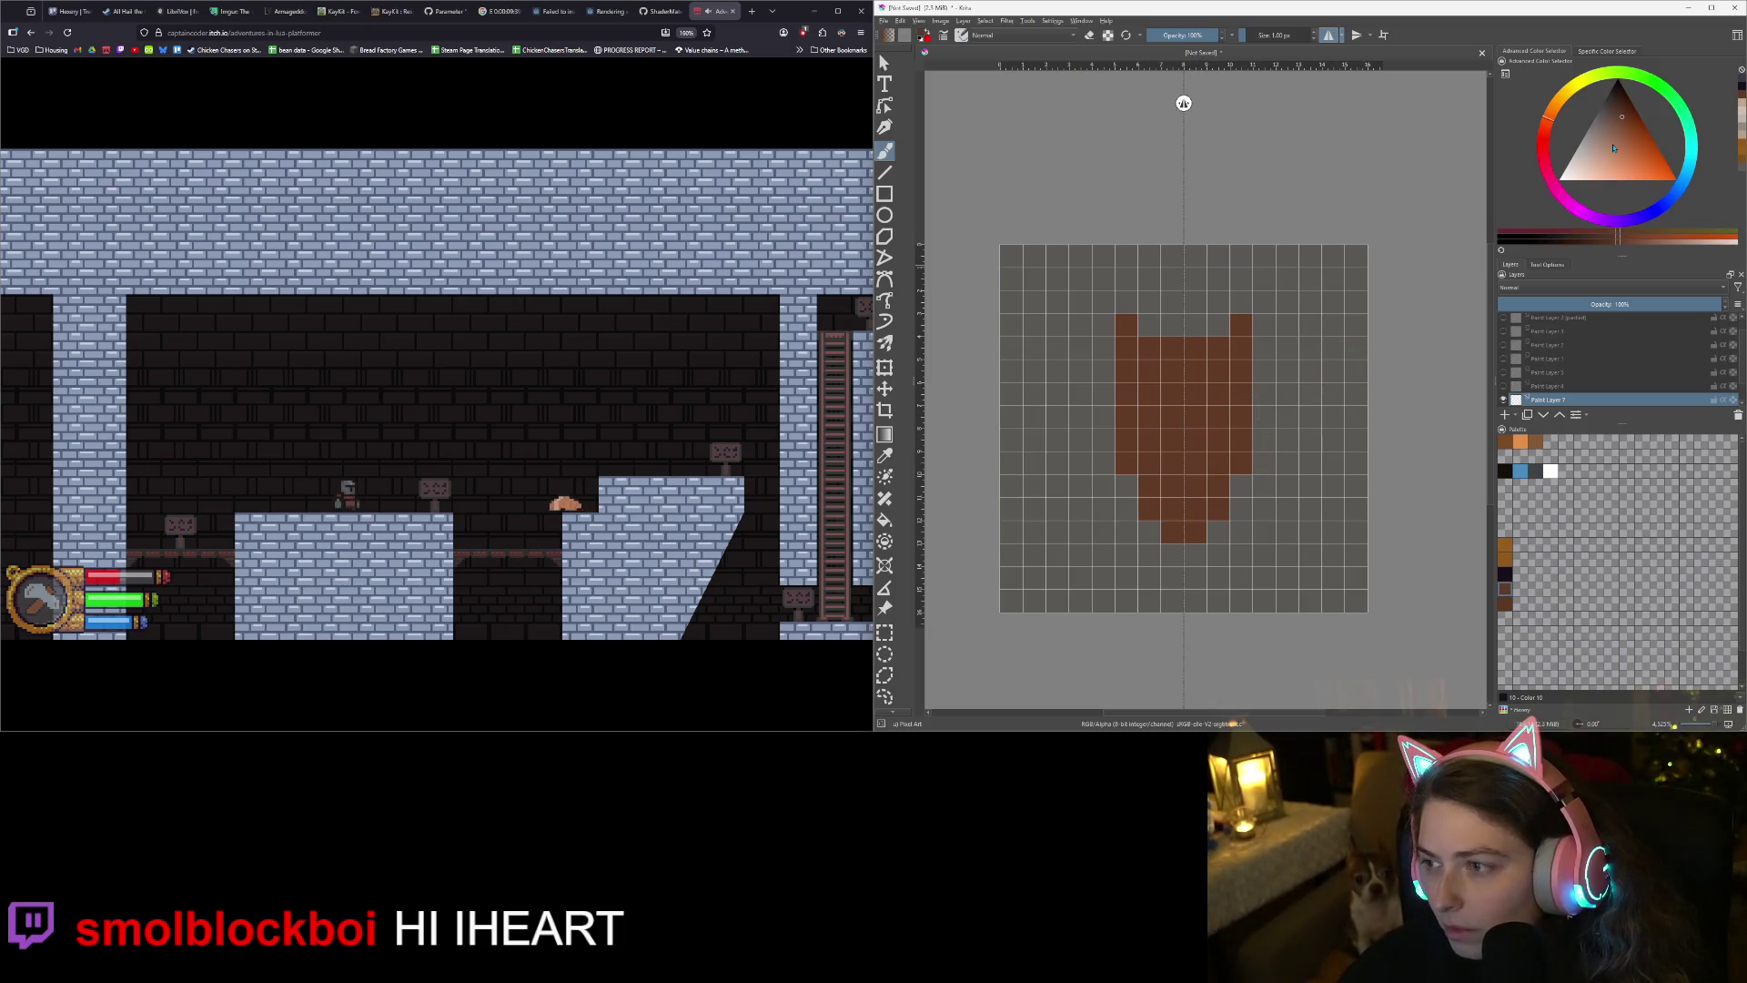
pyautogui.click(1618, 108)
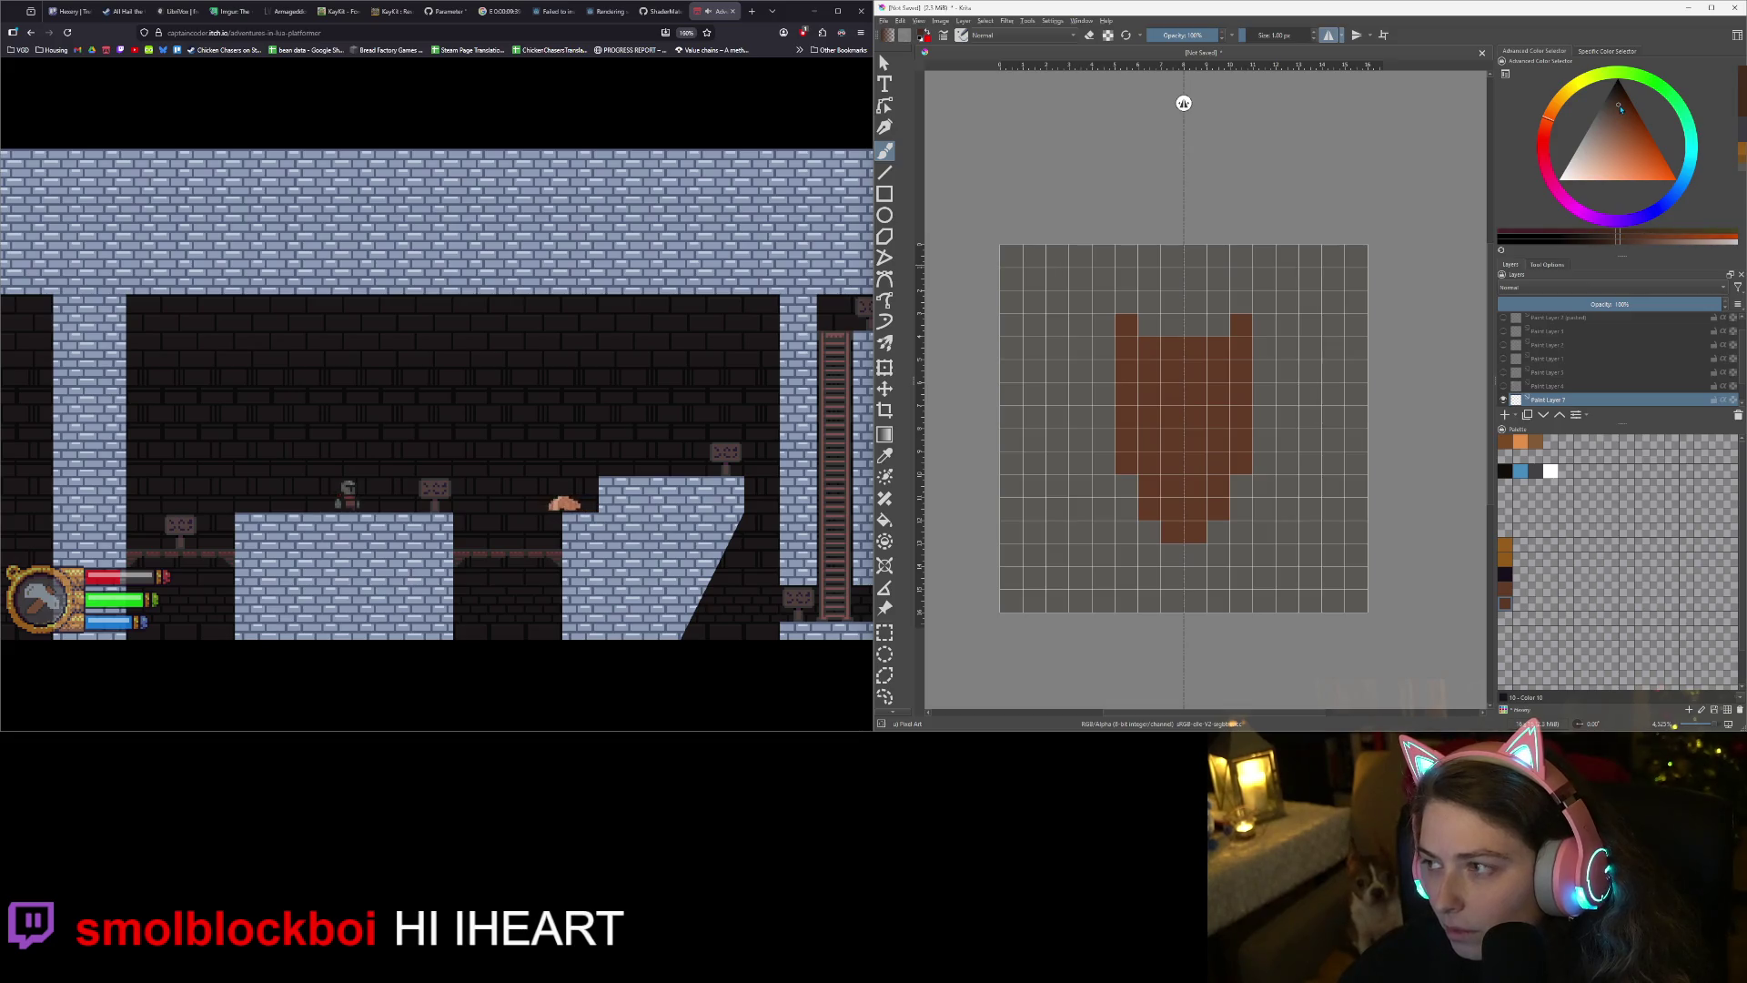
pyautogui.click(1240, 394)
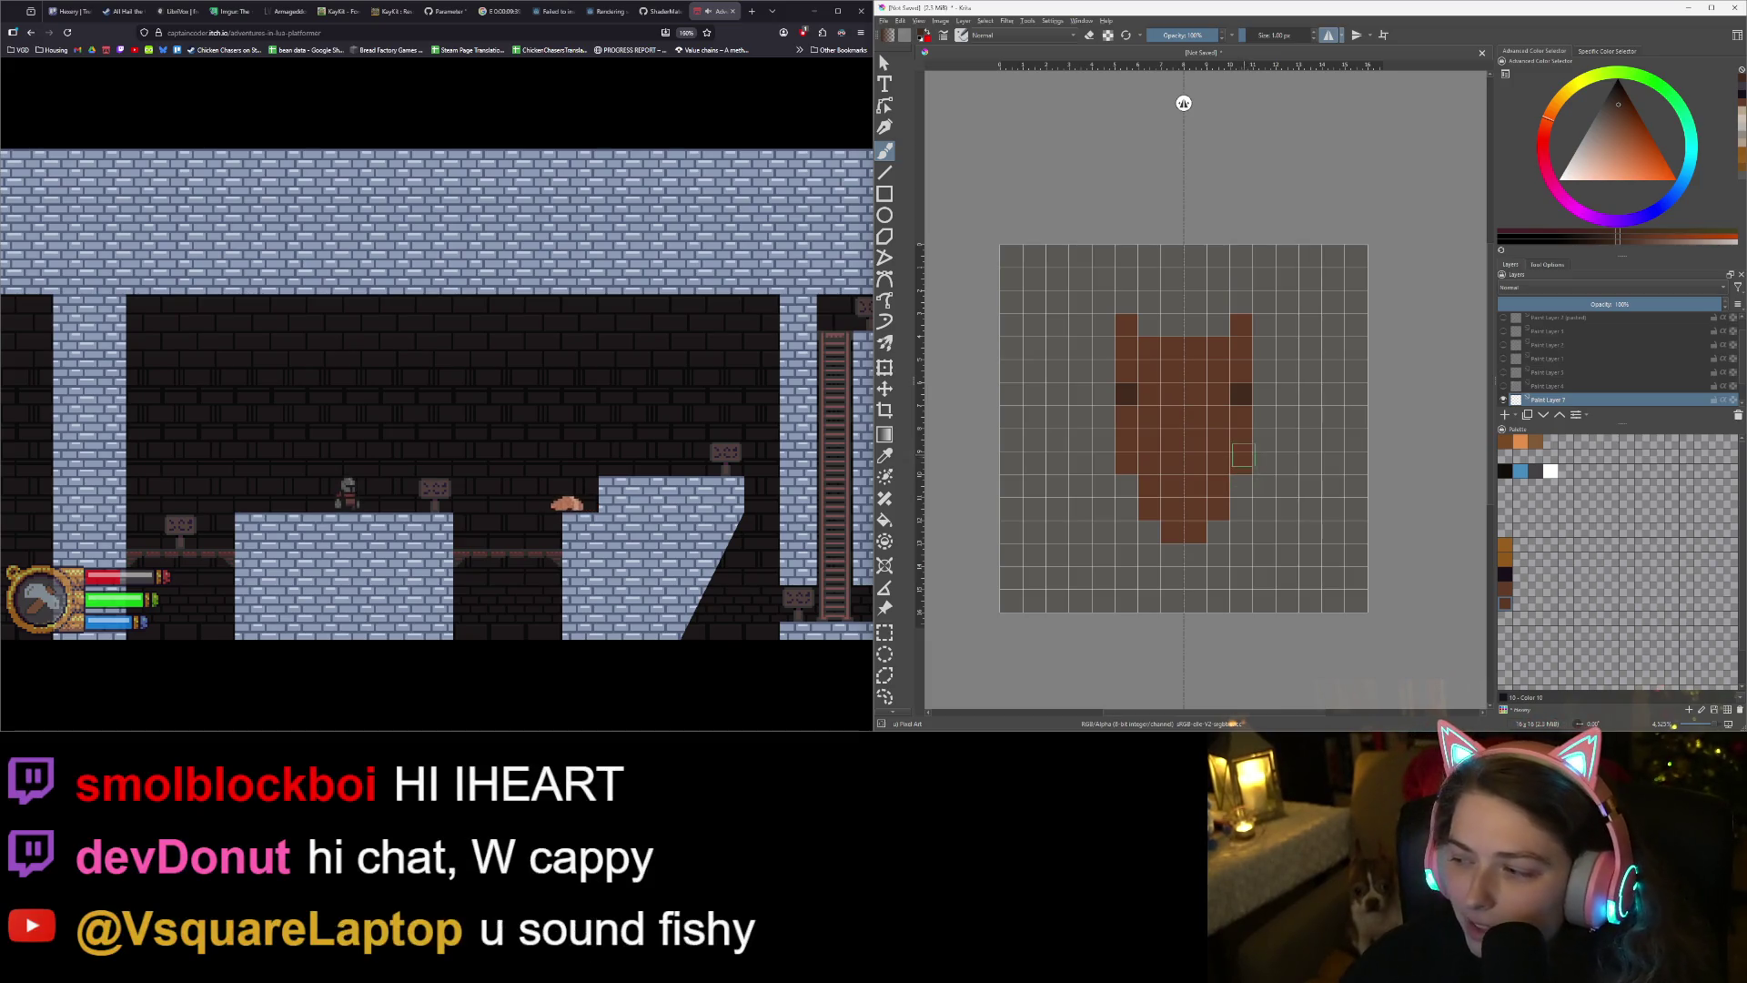
pyautogui.click(1240, 418)
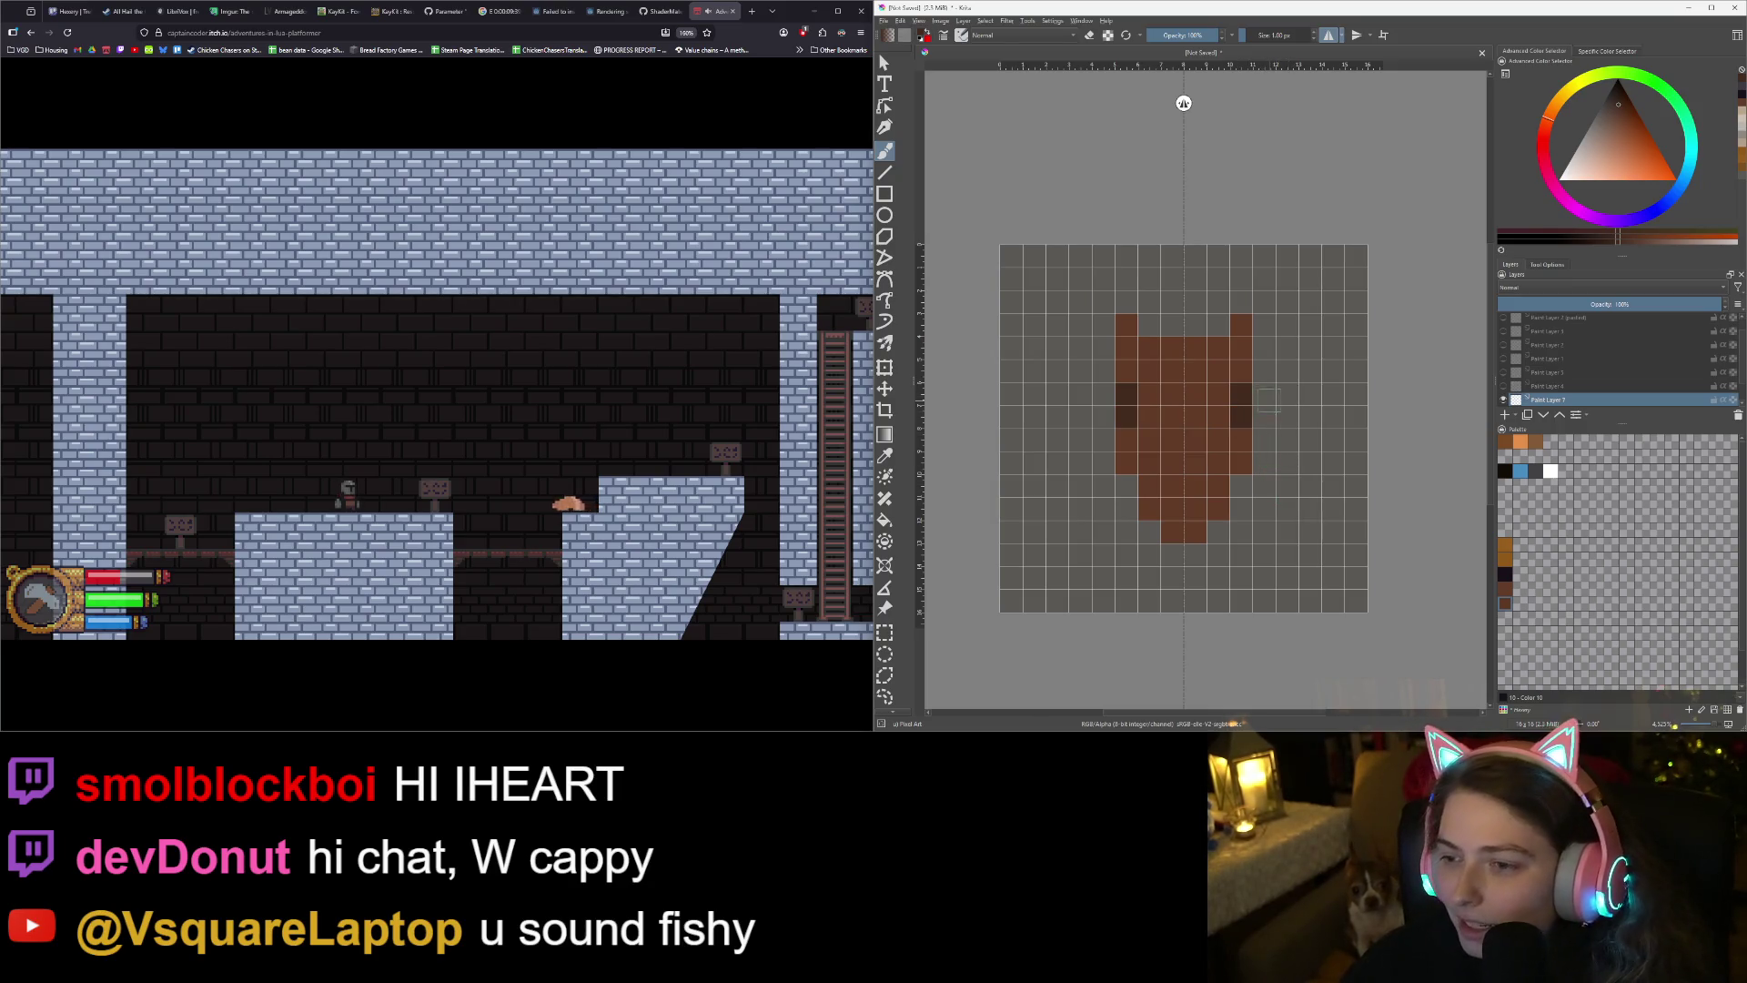
pyautogui.press('e')
pyautogui.click(1242, 393)
pyautogui.press('e')
pyautogui.click(1242, 394)
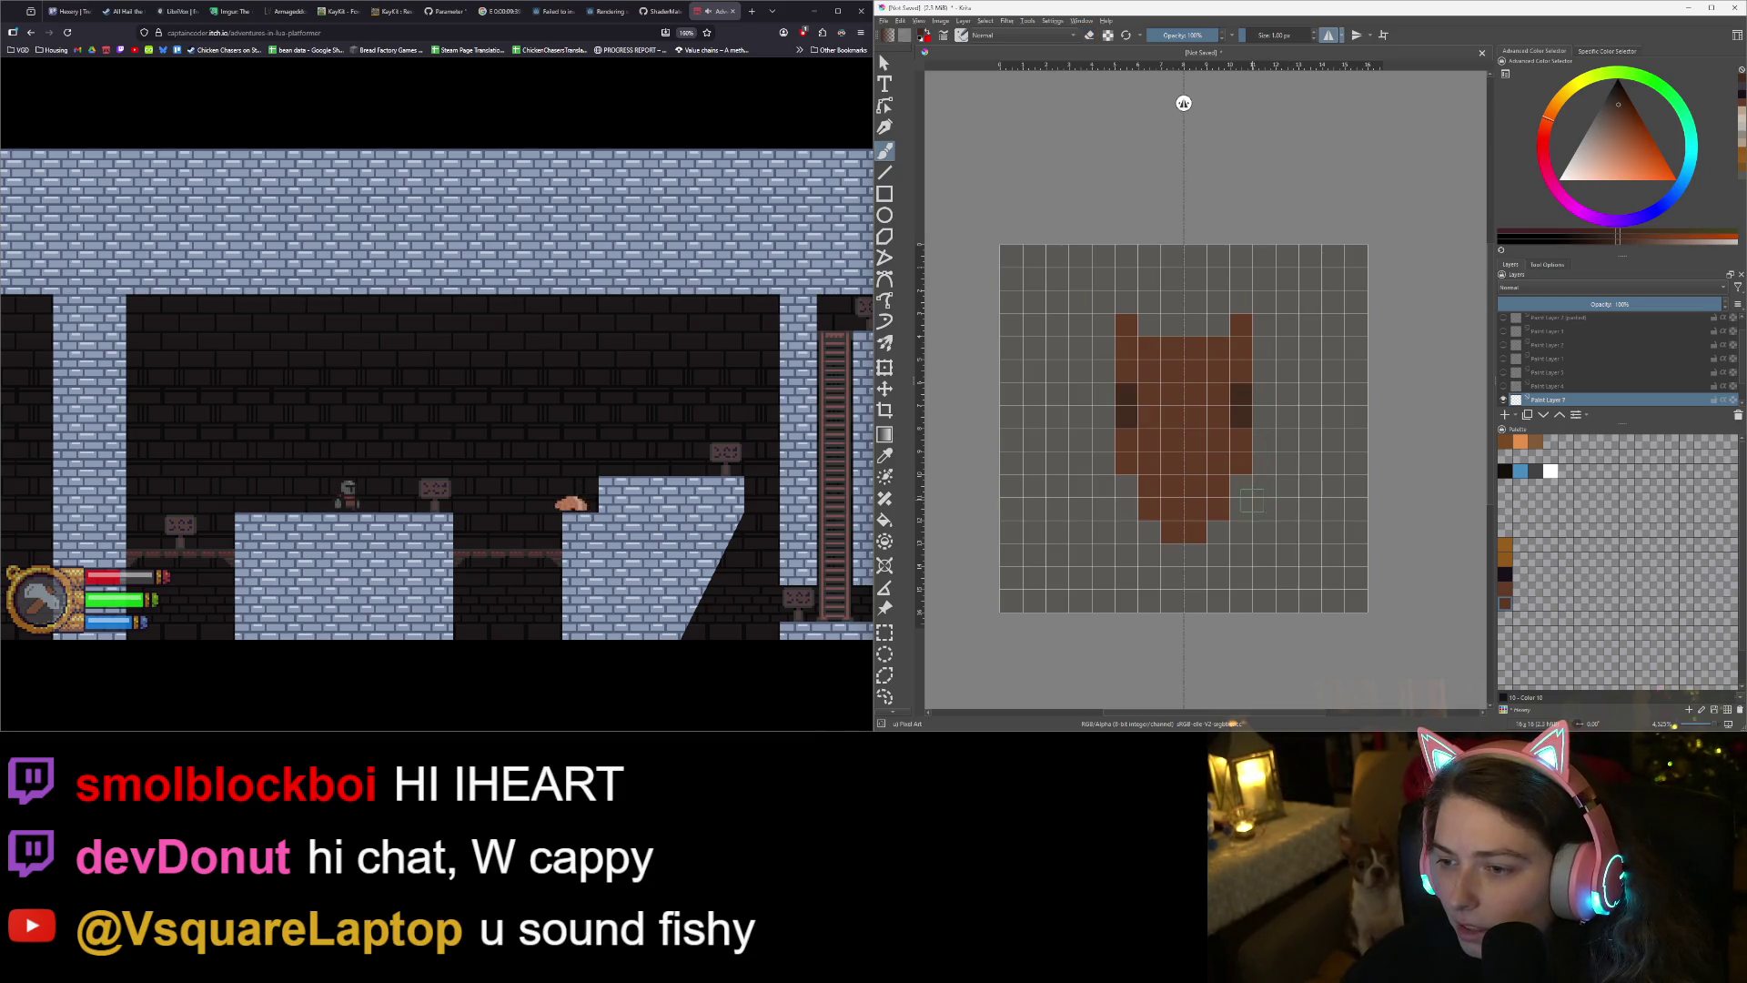
pyautogui.scroll(-2, 1222, 489)
pyautogui.scroll(2, 1182, 500)
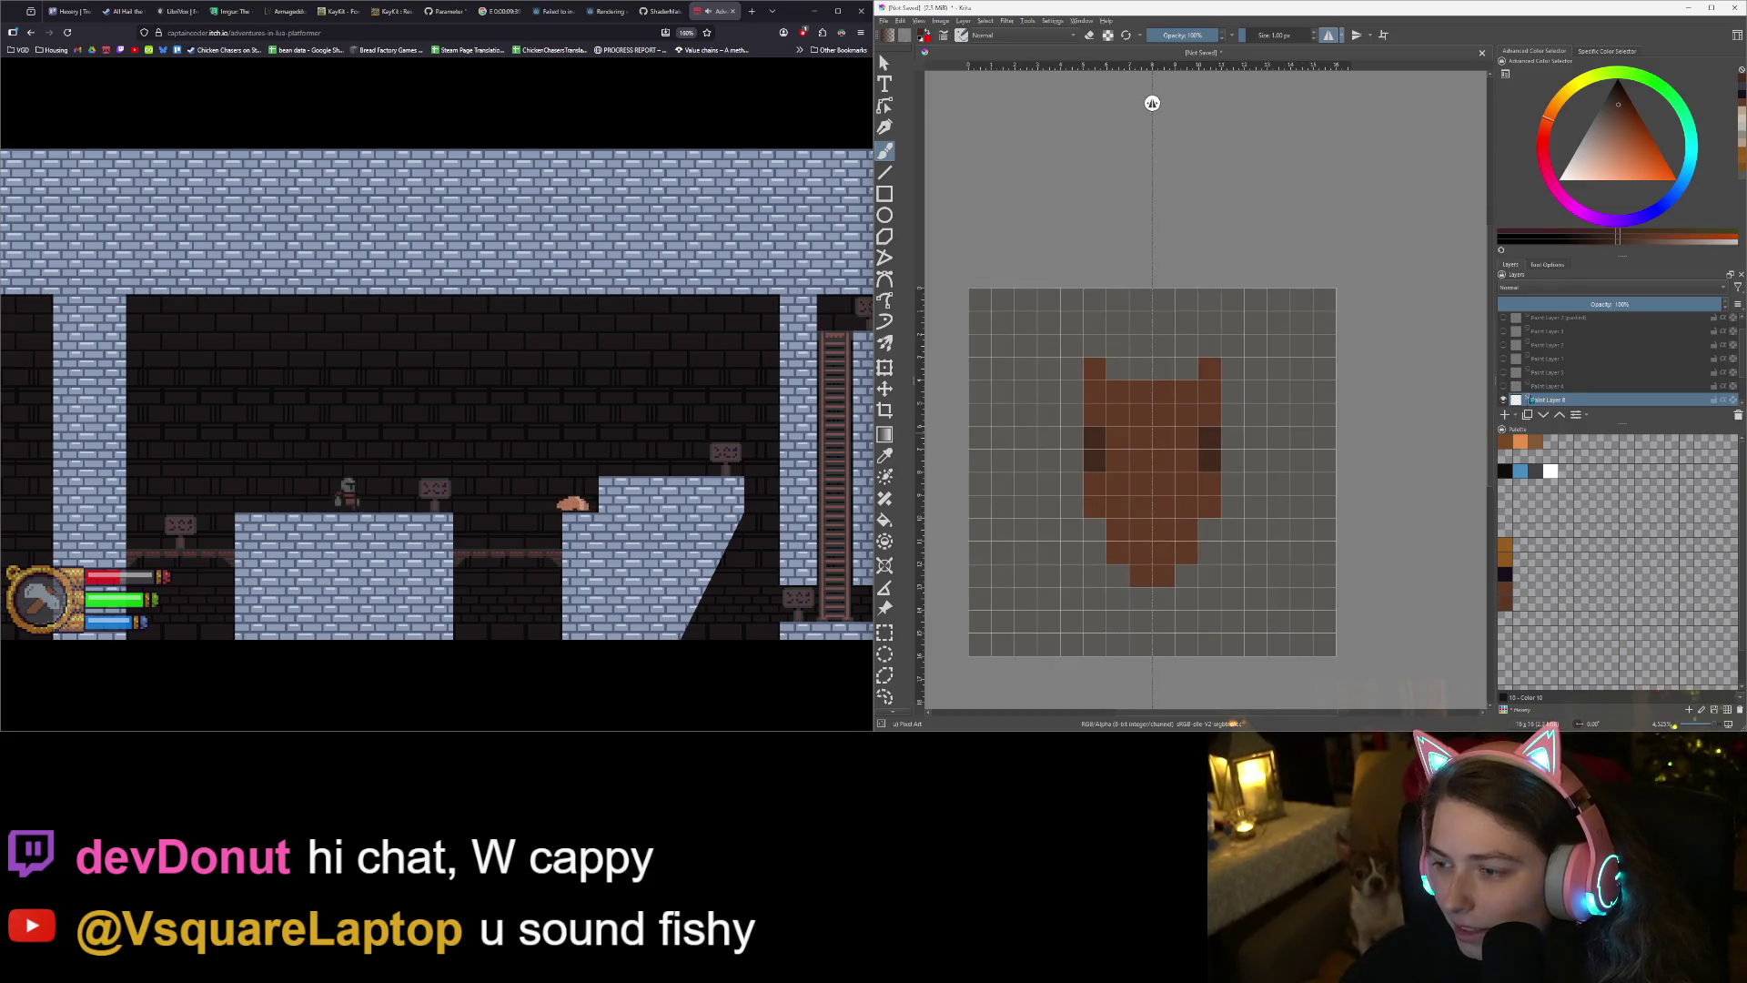
# - Move Paint Layer 8 down above Background and paint the mirrored antler tops and sides
pyautogui.scroll(-1, 1531, 401)
pyautogui.moveTo(1545, 359); pyautogui.dragTo(1569, 407)
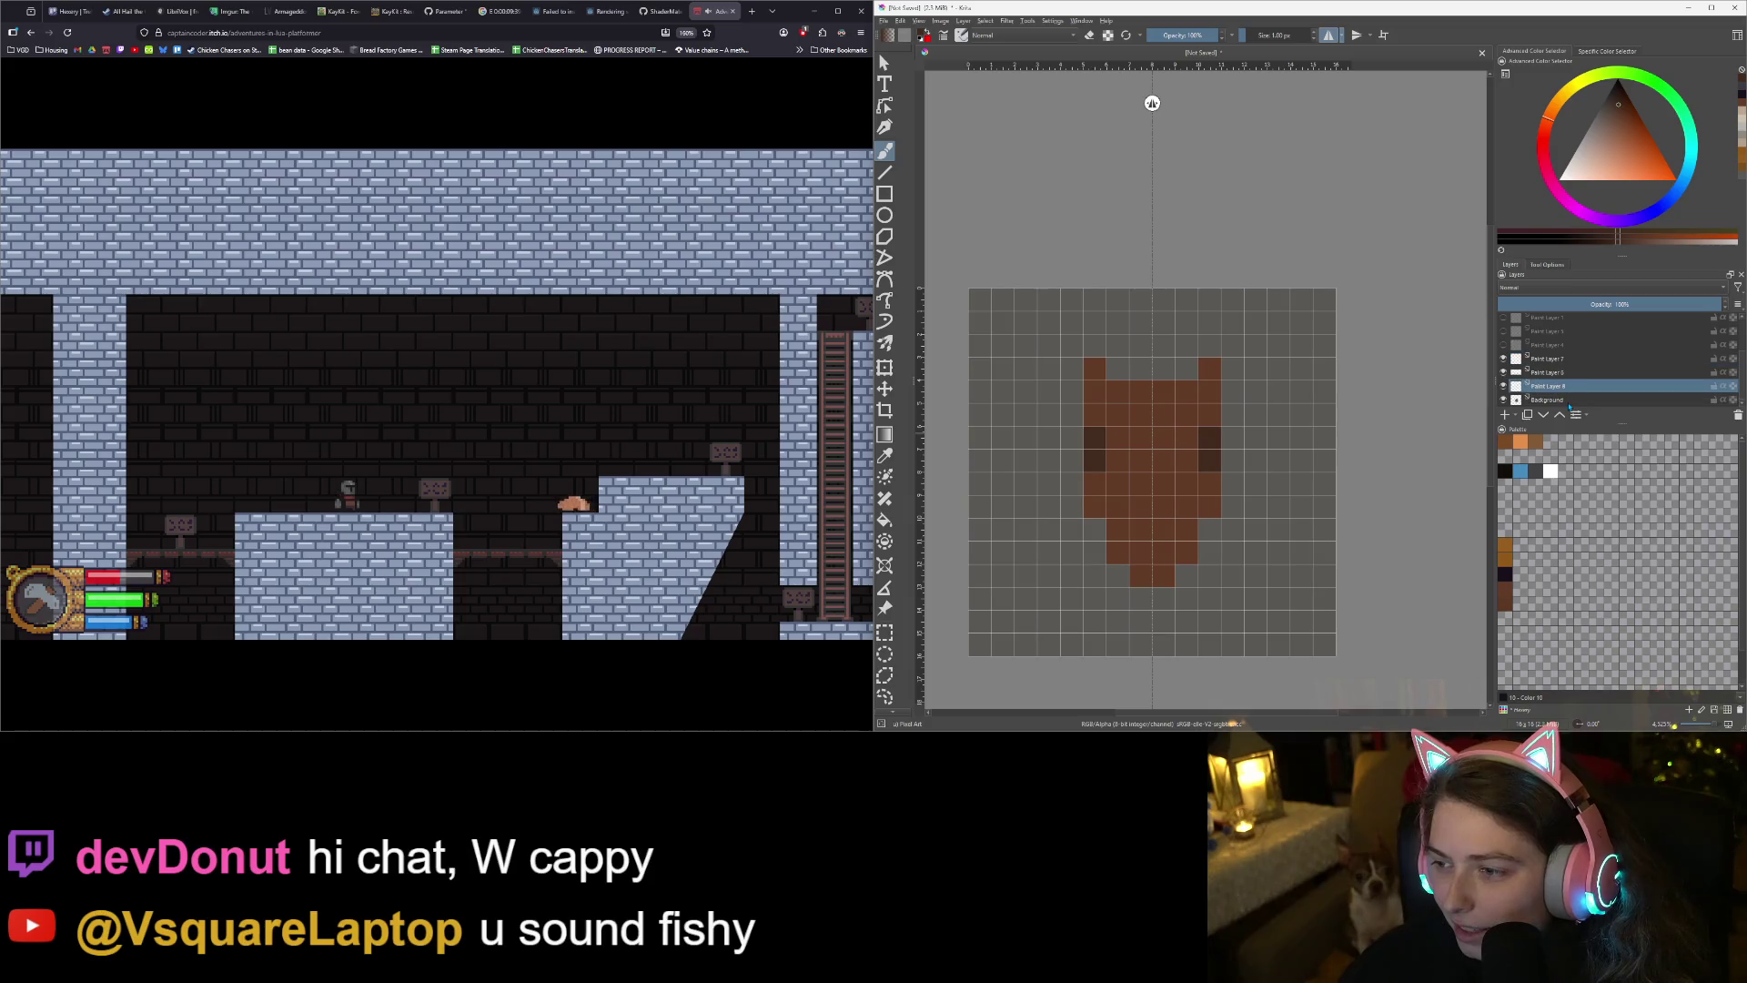
pyautogui.moveTo(1186, 373)
pyautogui.mouseDown()
pyautogui.moveTo(1194, 350)
pyautogui.moveTo(1232, 350)
pyautogui.moveTo(1232, 322)
pyautogui.moveTo(1267, 325)
pyautogui.mouseUp()
pyautogui.click(1215, 306)
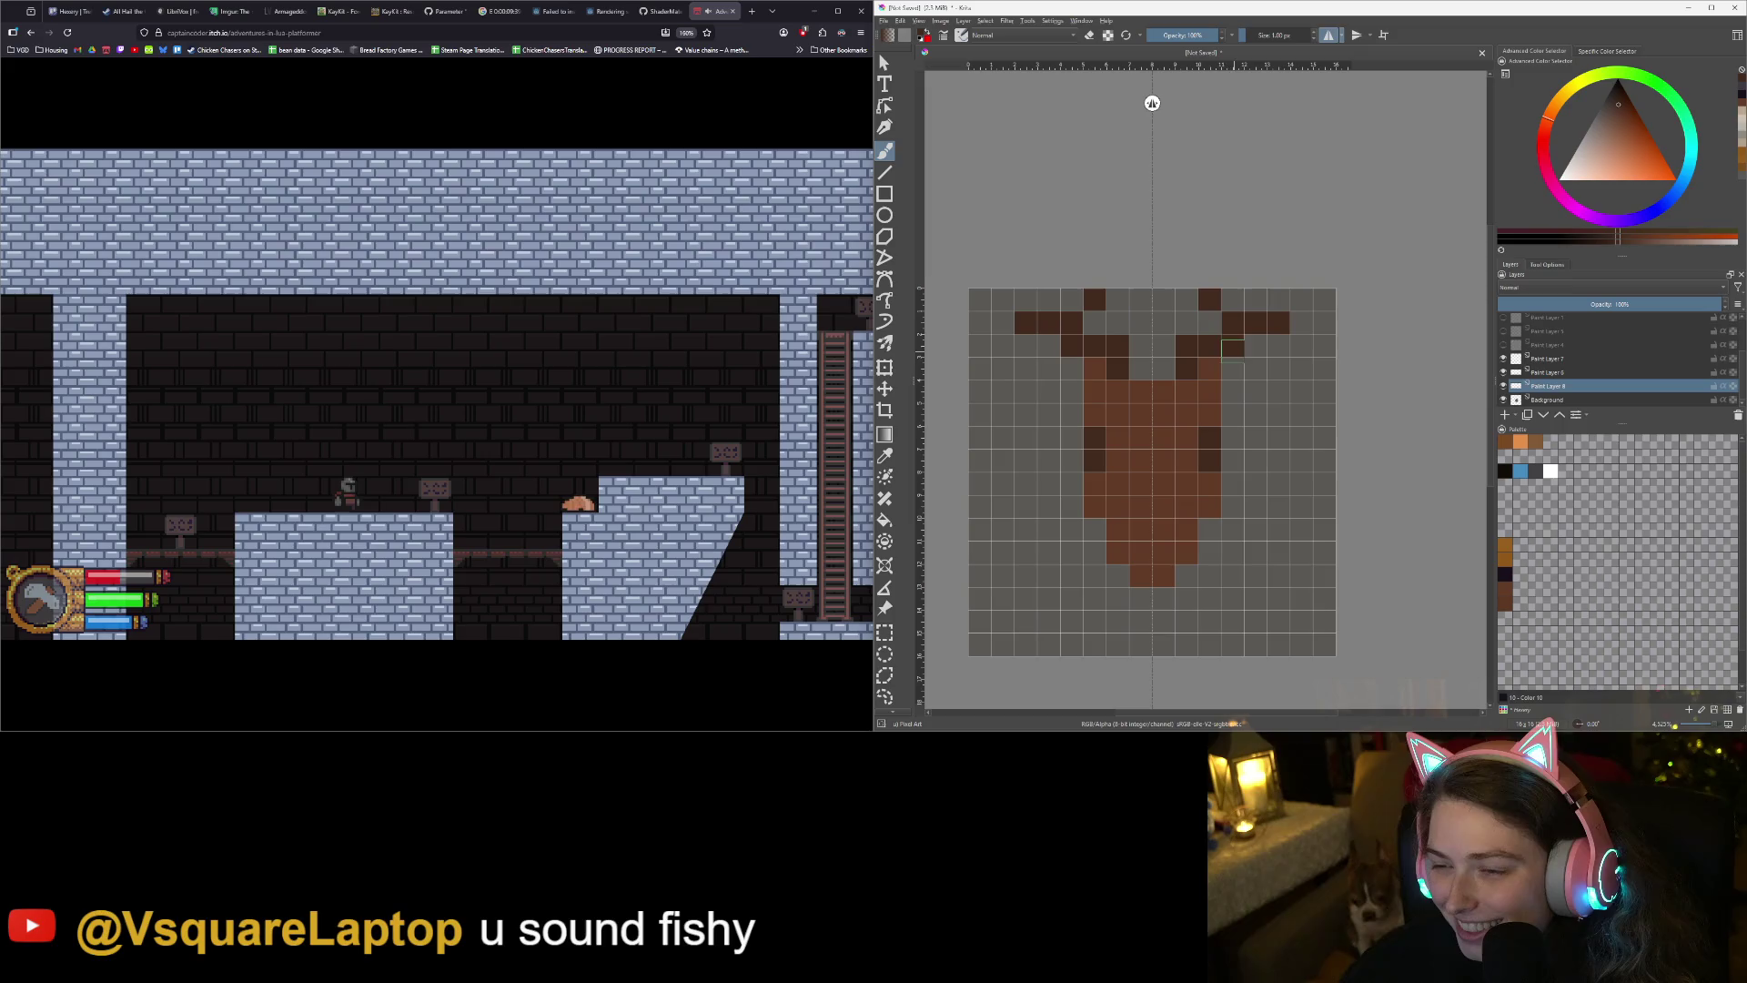
pyautogui.click(1277, 303)
pyautogui.moveTo(1298, 323)
pyautogui.mouseDown()
pyautogui.moveTo(1323, 348)
pyautogui.moveTo(1301, 414)
pyautogui.mouseUp()
# - Add antler pixels below the ears and at the tips, undo the stray ones, and insert a new layer
pyautogui.click(1277, 373)
pyautogui.click(1270, 338)
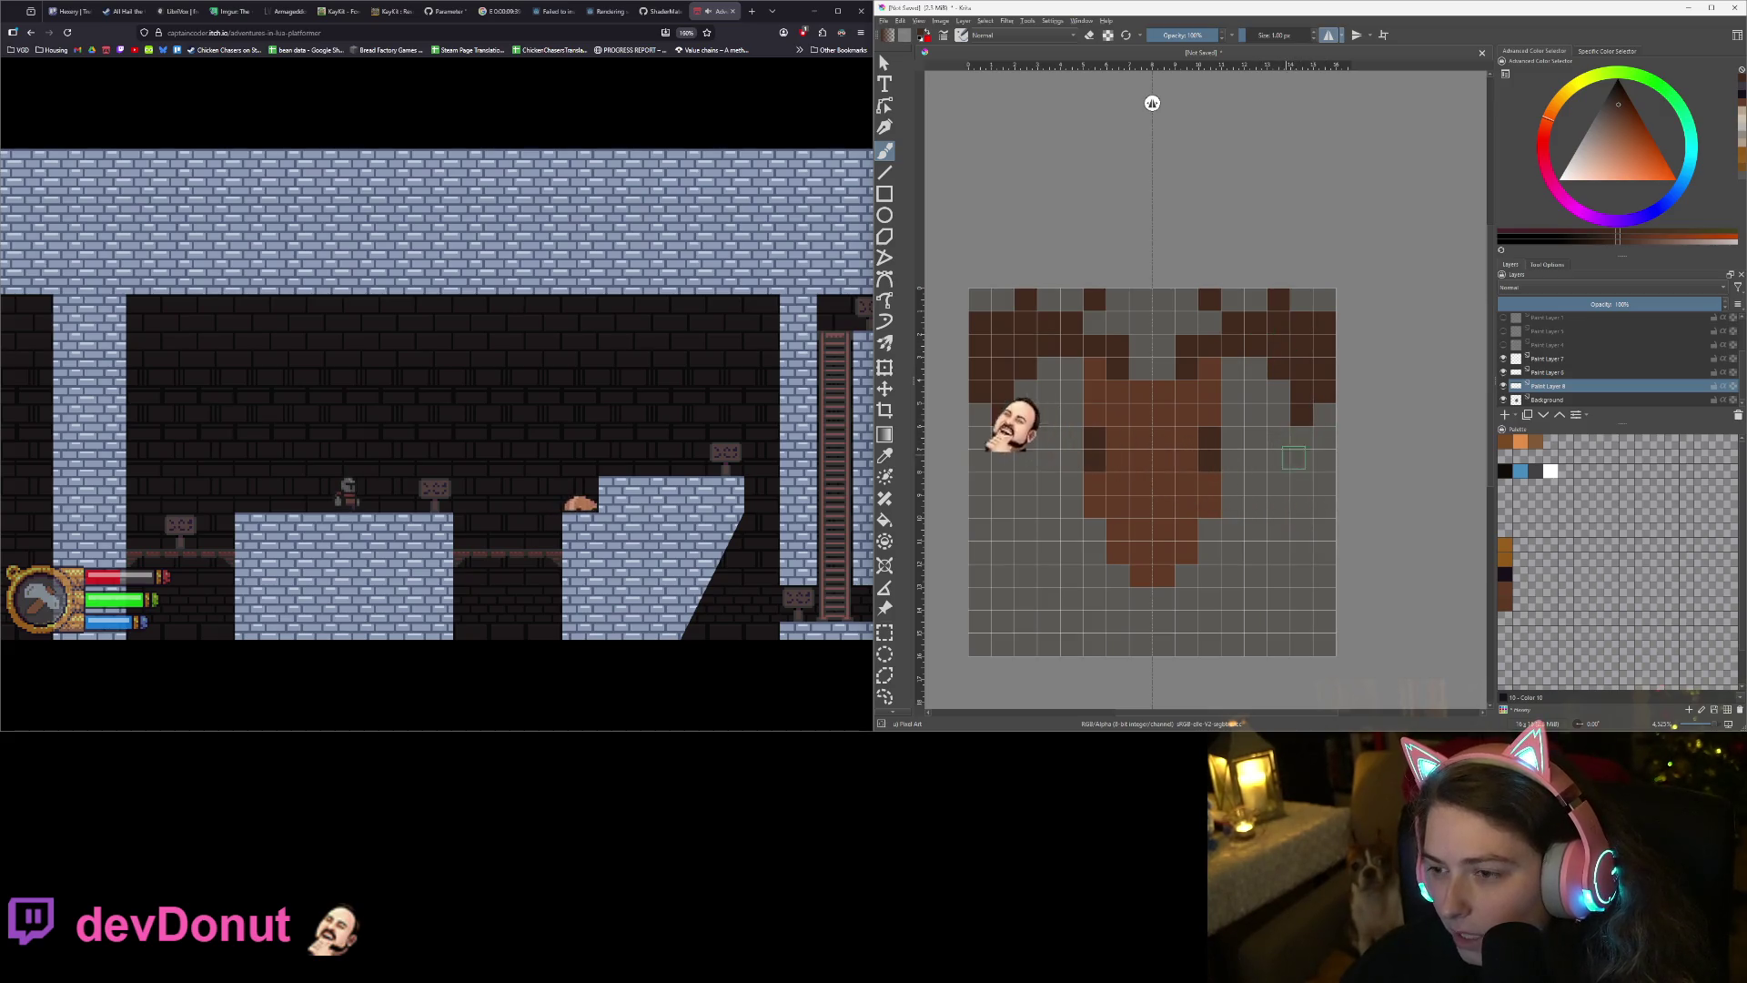
pyautogui.click(1324, 438)
pyautogui.click(1278, 438)
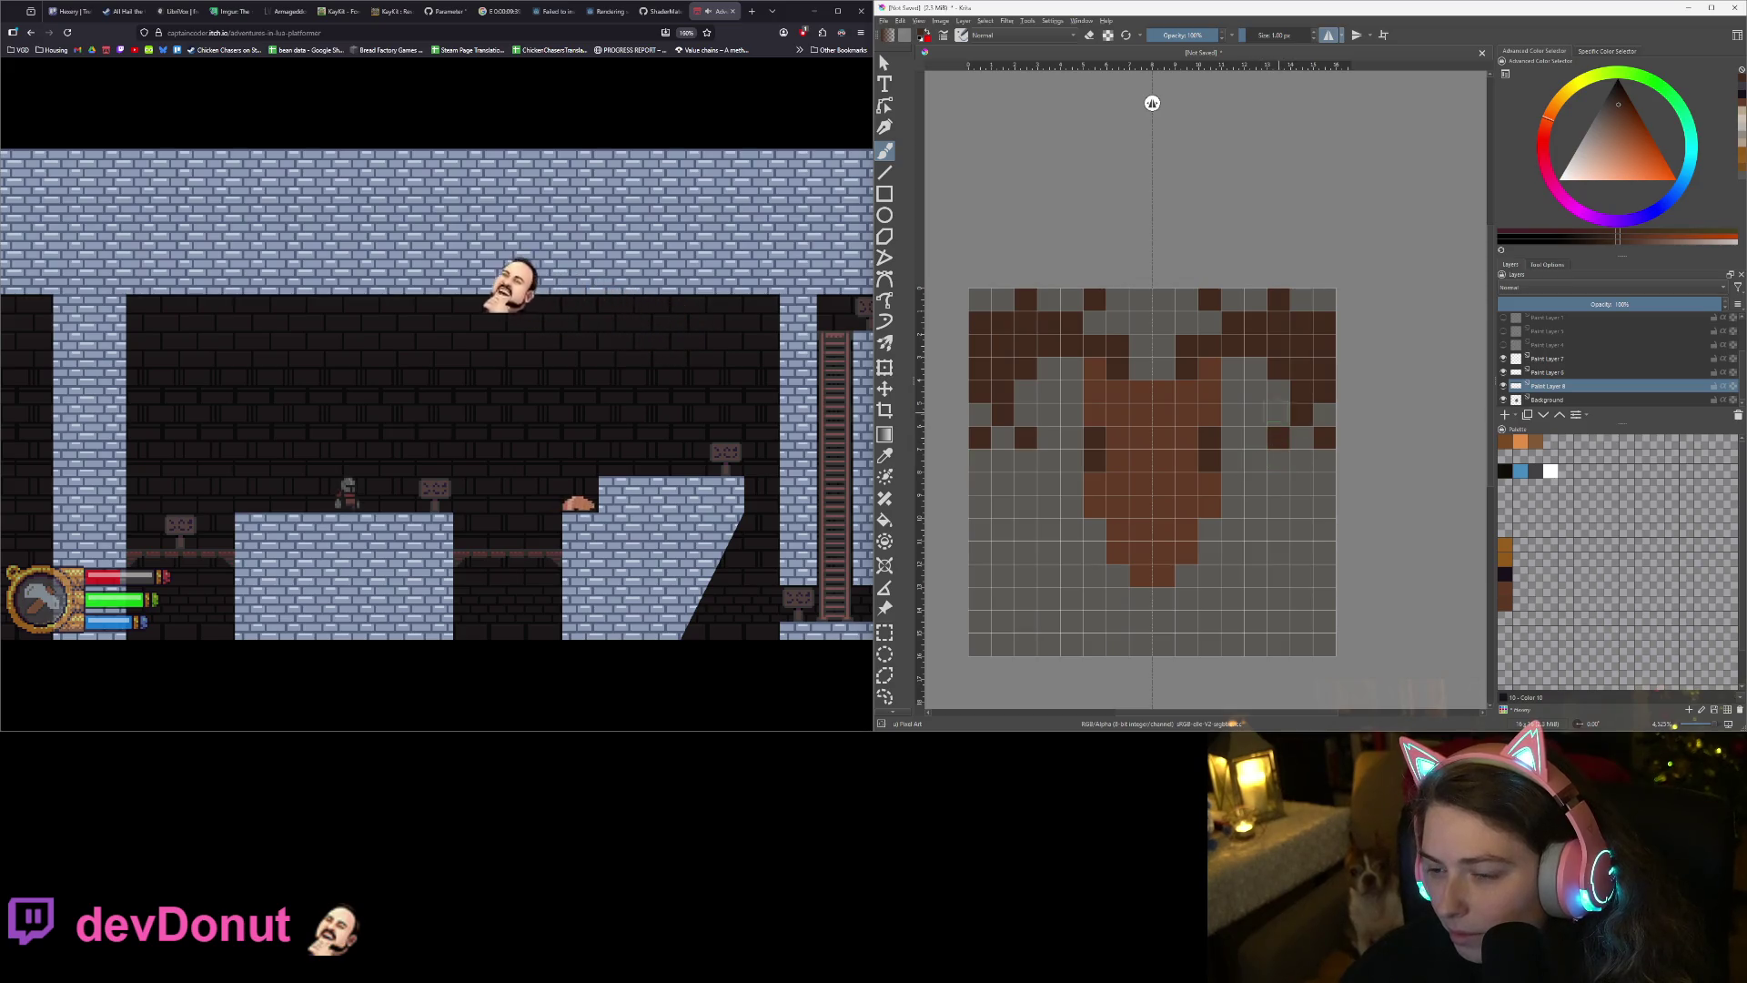
pyautogui.hotkey('ctrl', 'z')
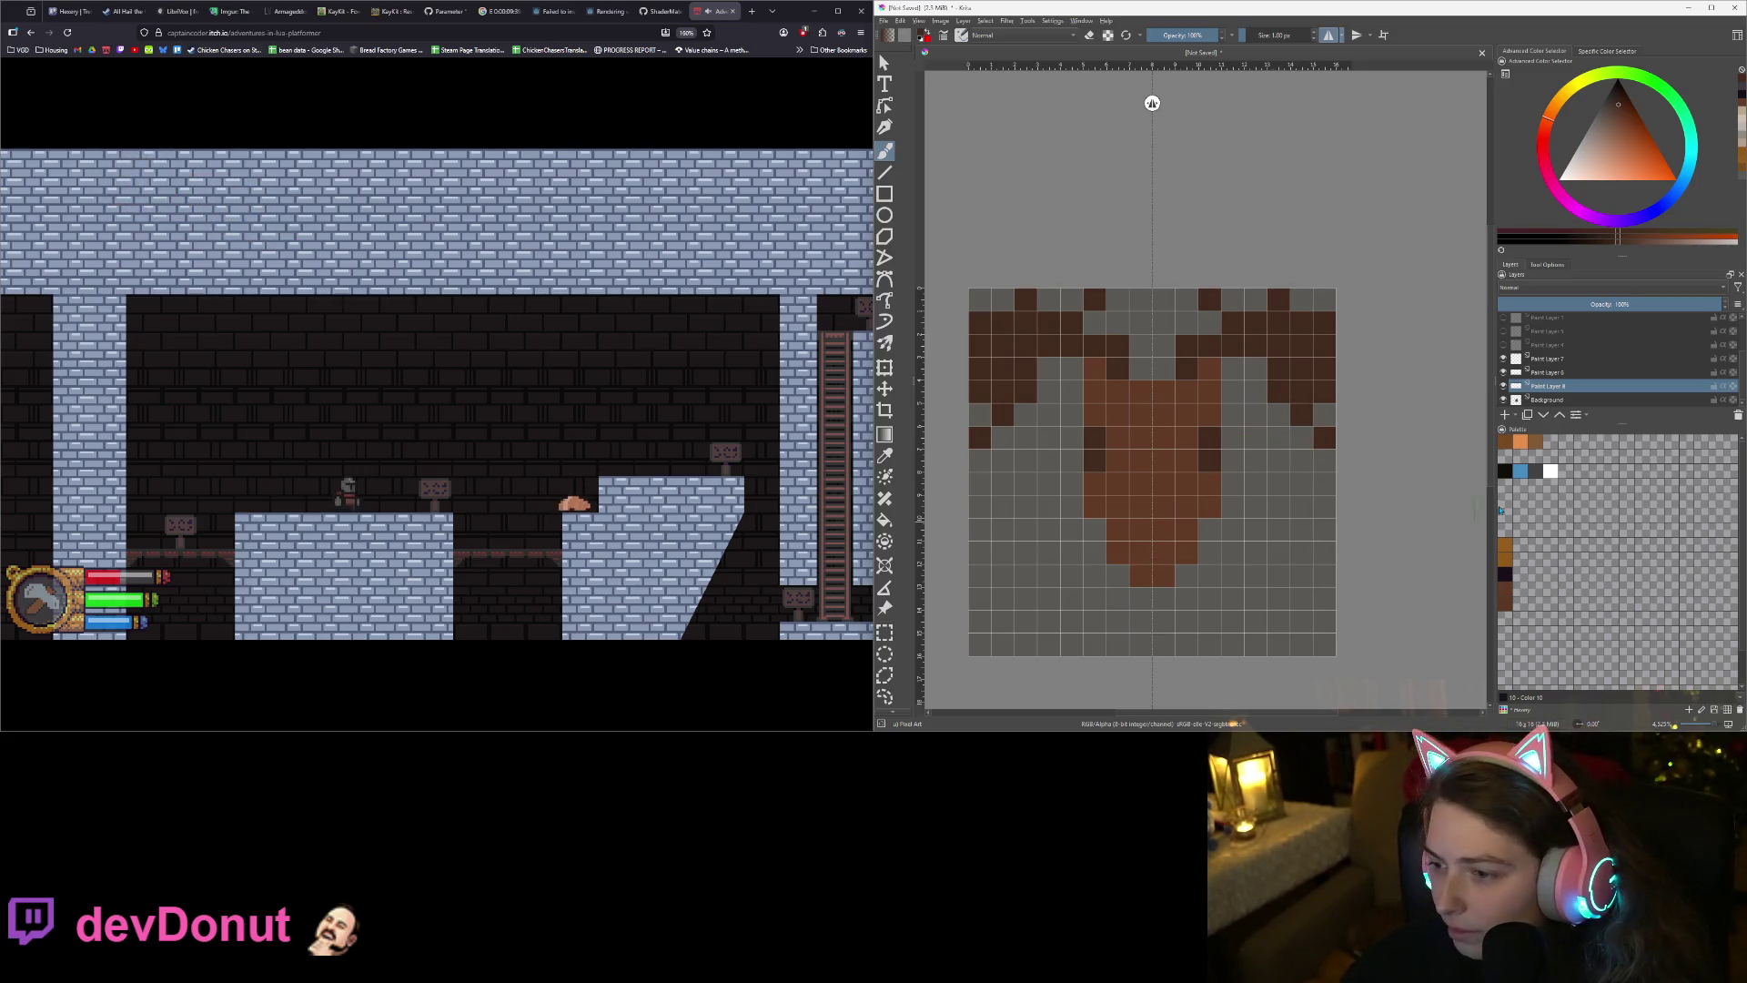
pyautogui.press('Insert')
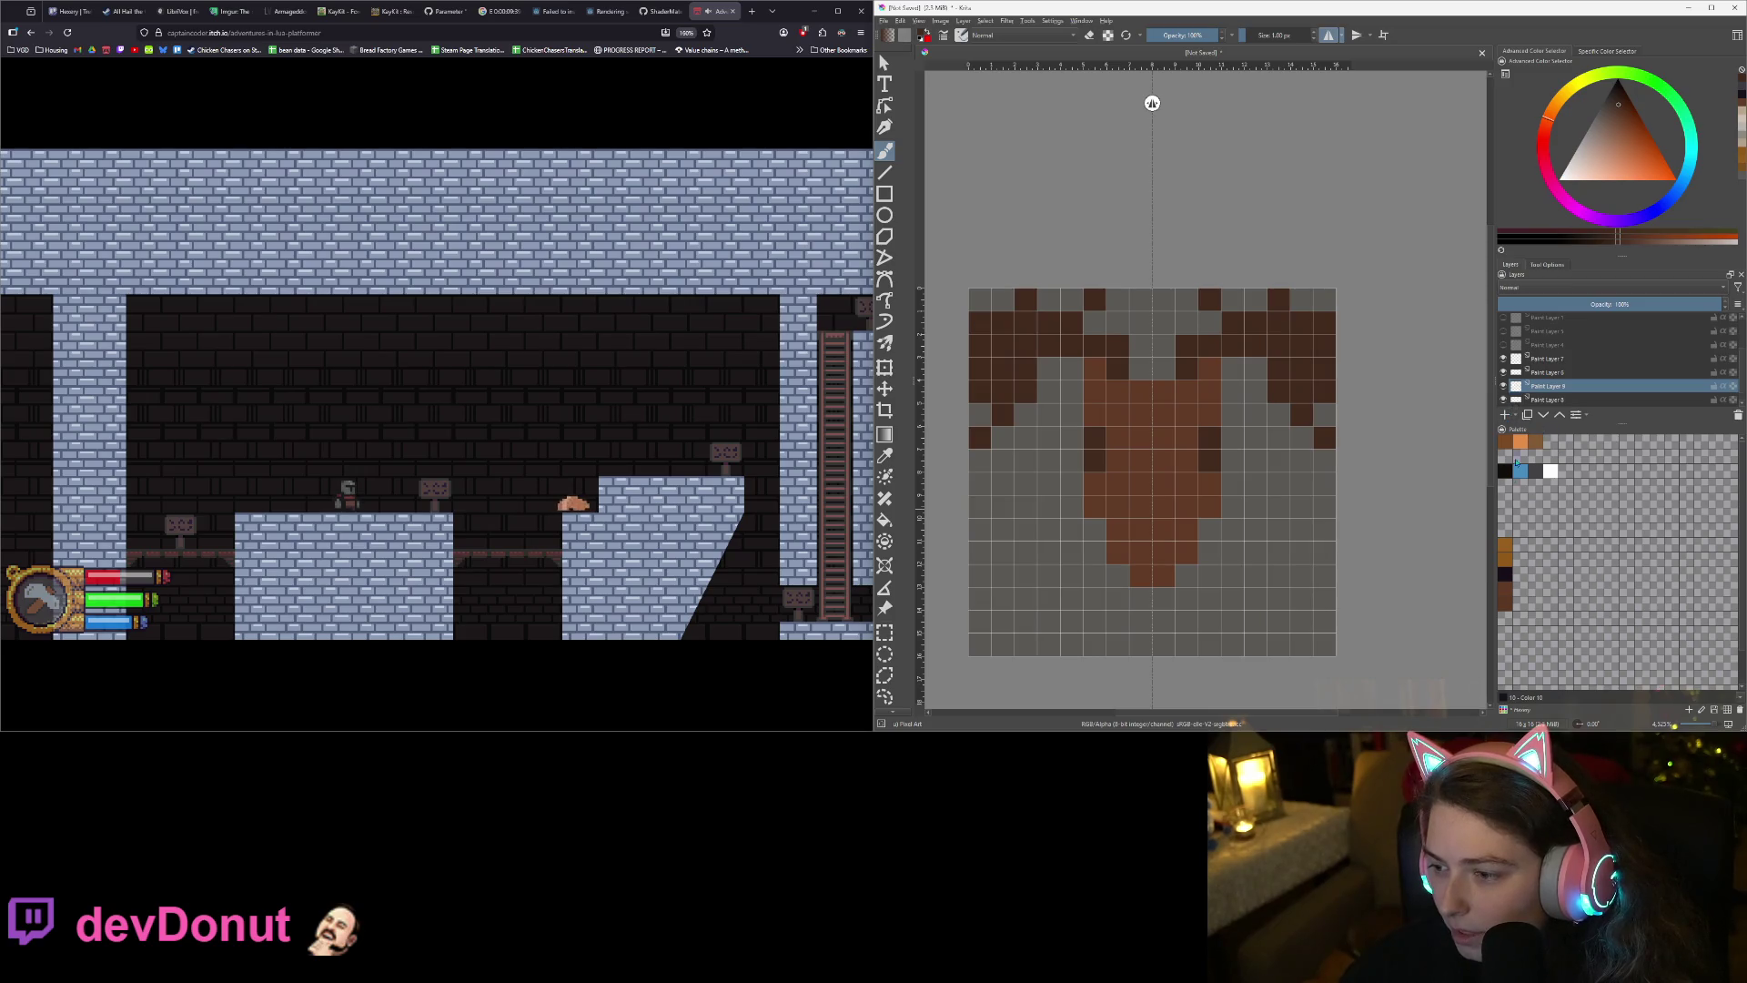
# - Pick a lighter brown and add highlight pixels to the mirrored antlers
pyautogui.click(1614, 124)
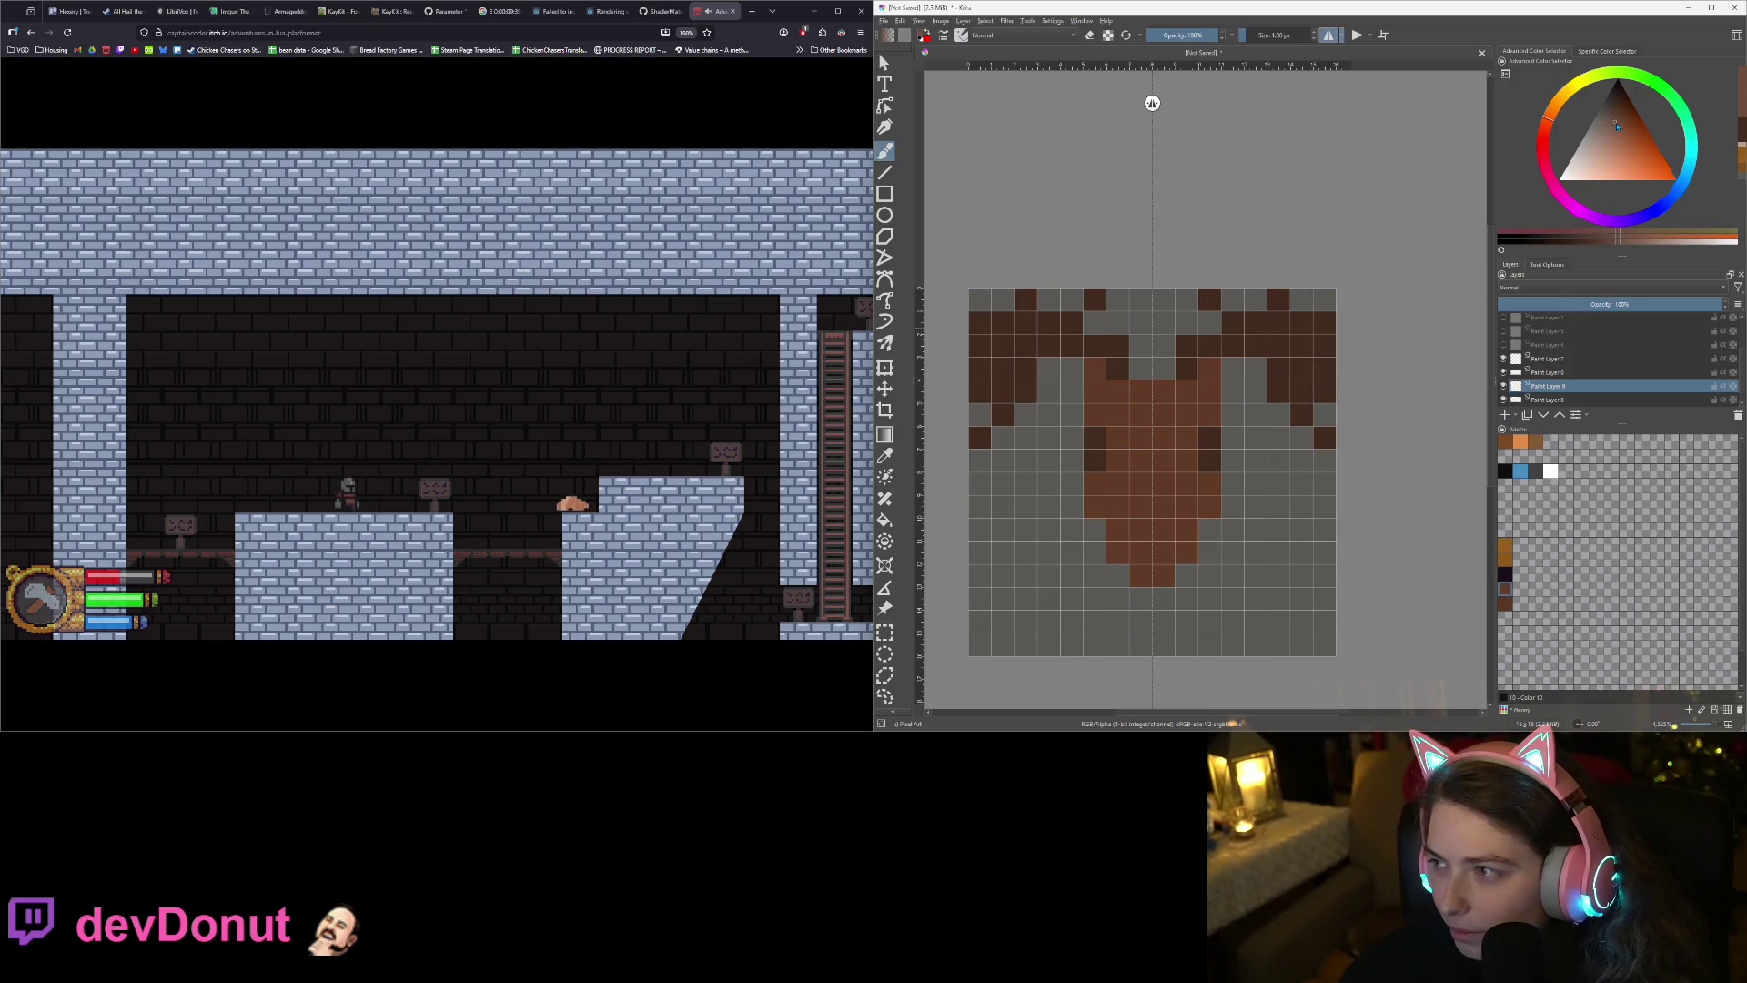
pyautogui.click(1302, 346)
pyautogui.click(1300, 368)
pyautogui.click(1321, 374)
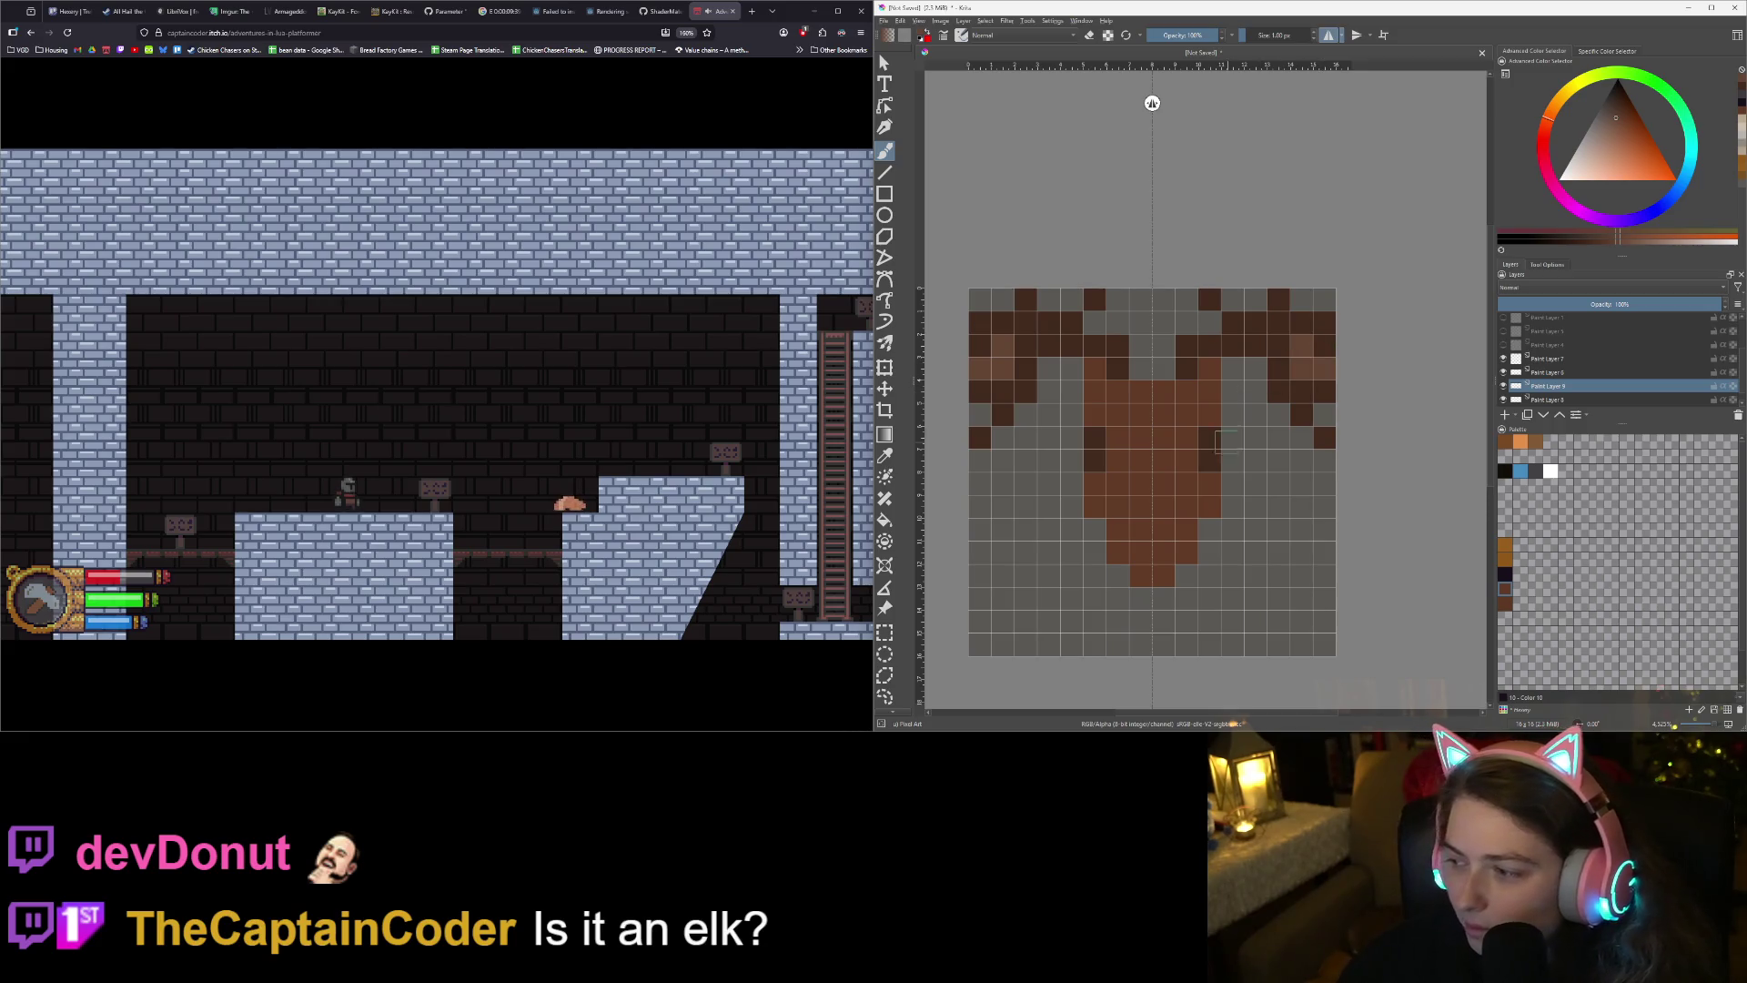
pyautogui.scroll(-2, 1205, 490)
pyautogui.scroll(1, 1204, 490)
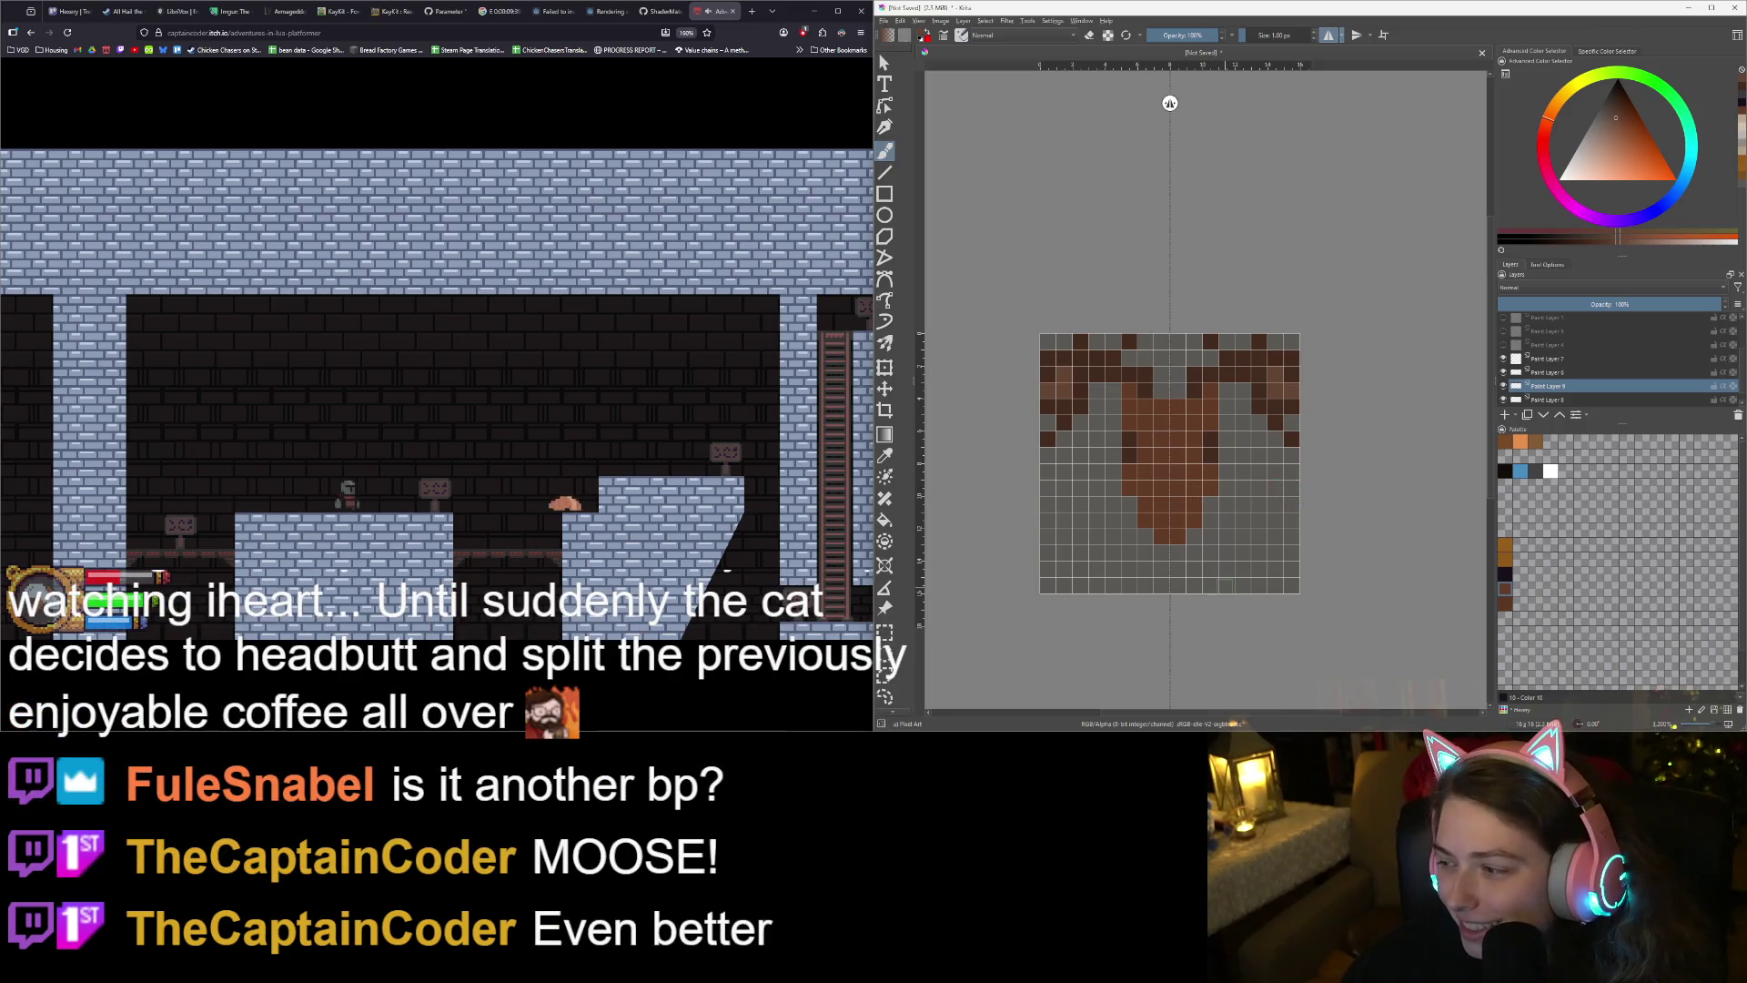
pyautogui.scroll(1, 1201, 566)
pyautogui.scroll(-1, 1199, 566)
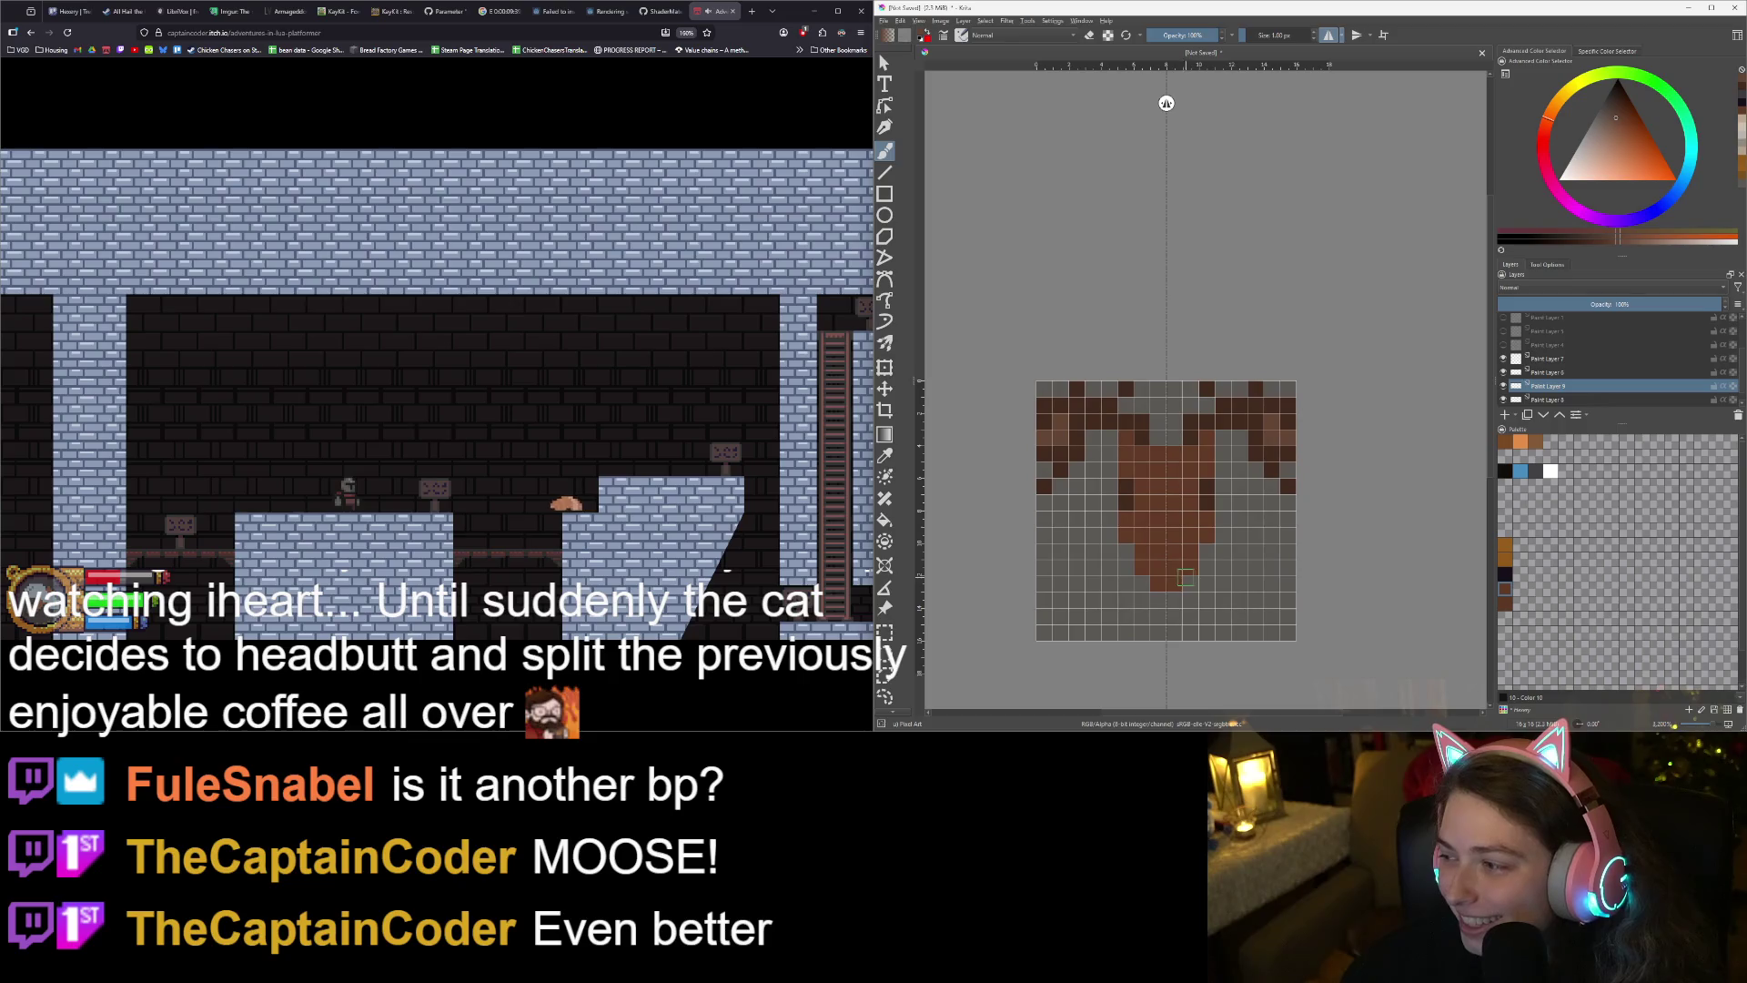
pyautogui.scroll(1, 1173, 562)
# - Pick the orange palette swatch and darken it in the colour triangle
pyautogui.moveTo(1173, 560); pyautogui.dragTo(1202, 535)
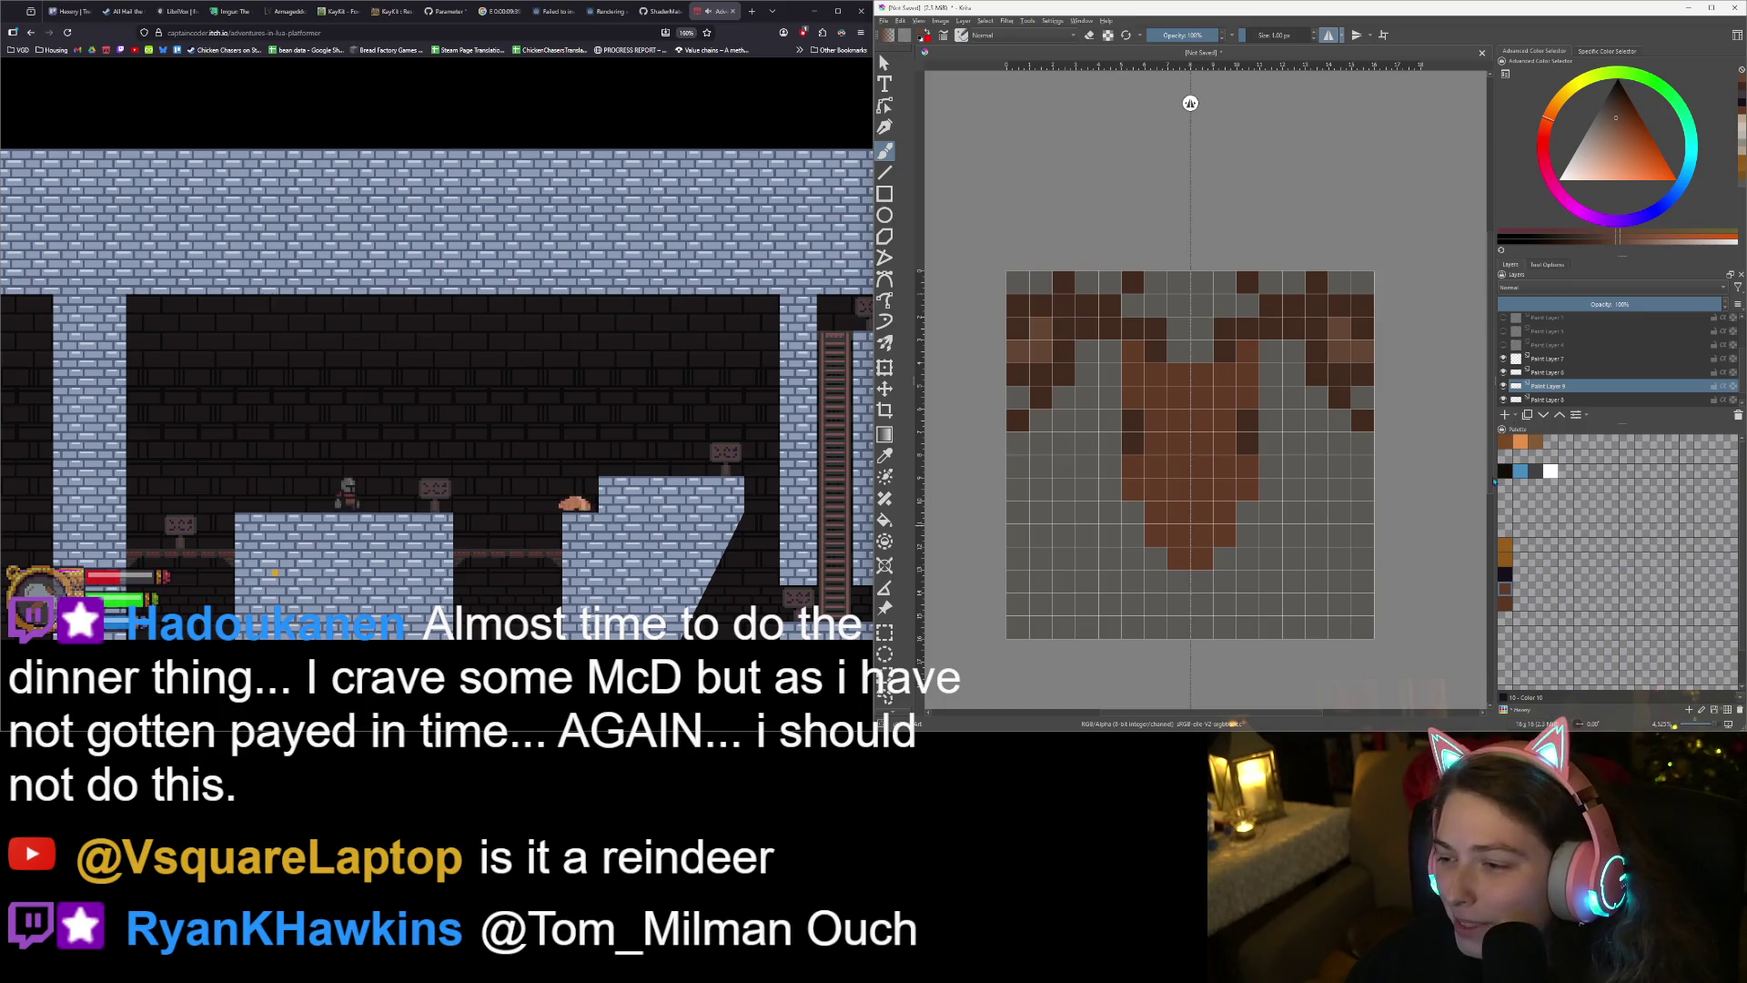
pyautogui.click(1508, 564)
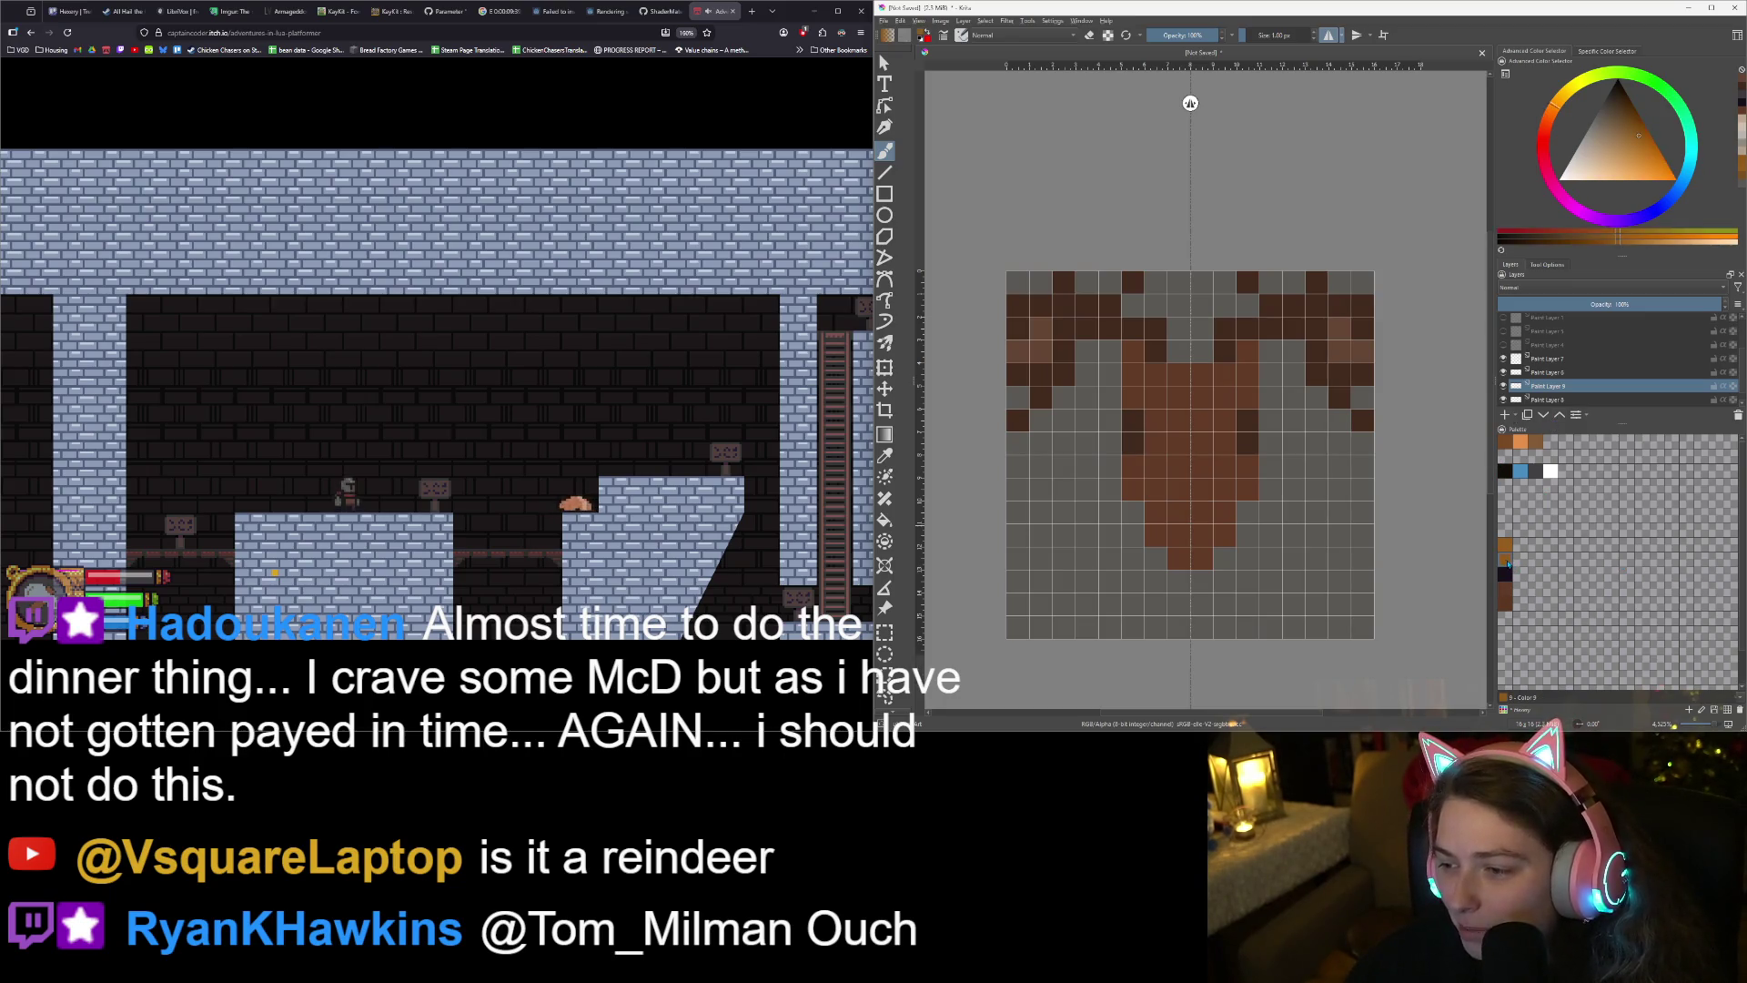
pyautogui.click(1633, 132)
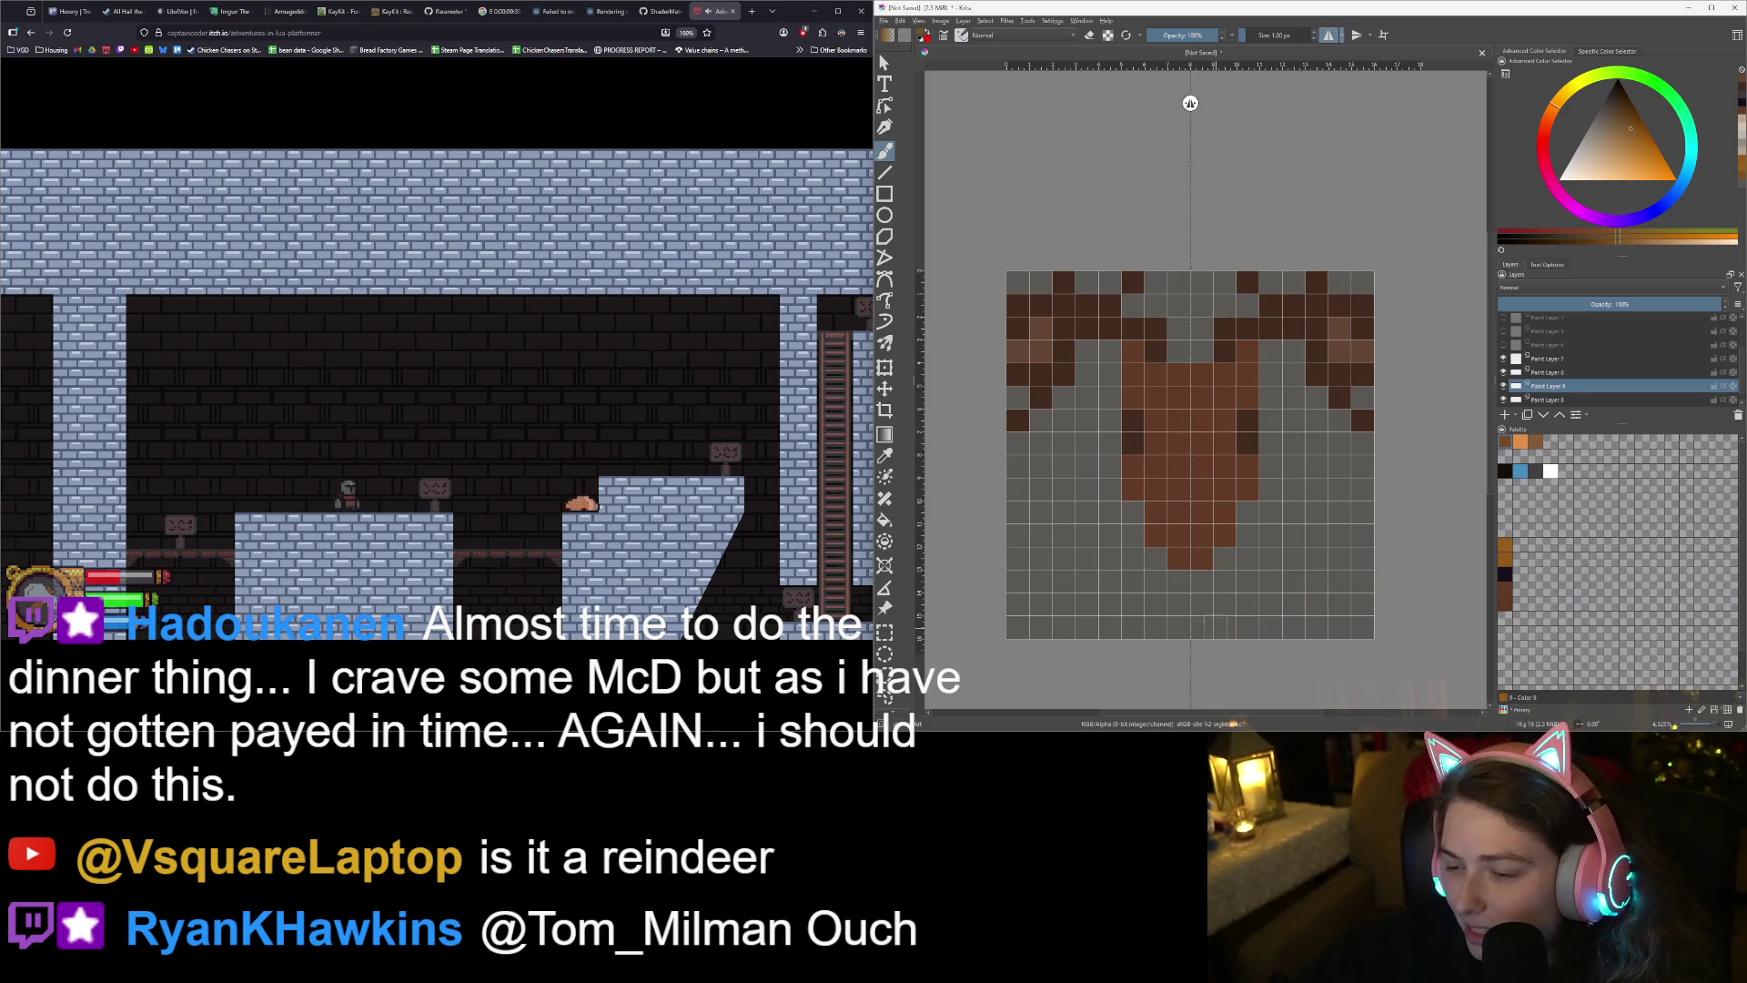
# - Paint the plaque's bottom in darker orange and run its mirrored edges diagonally and up the sides
pyautogui.click(1201, 606)
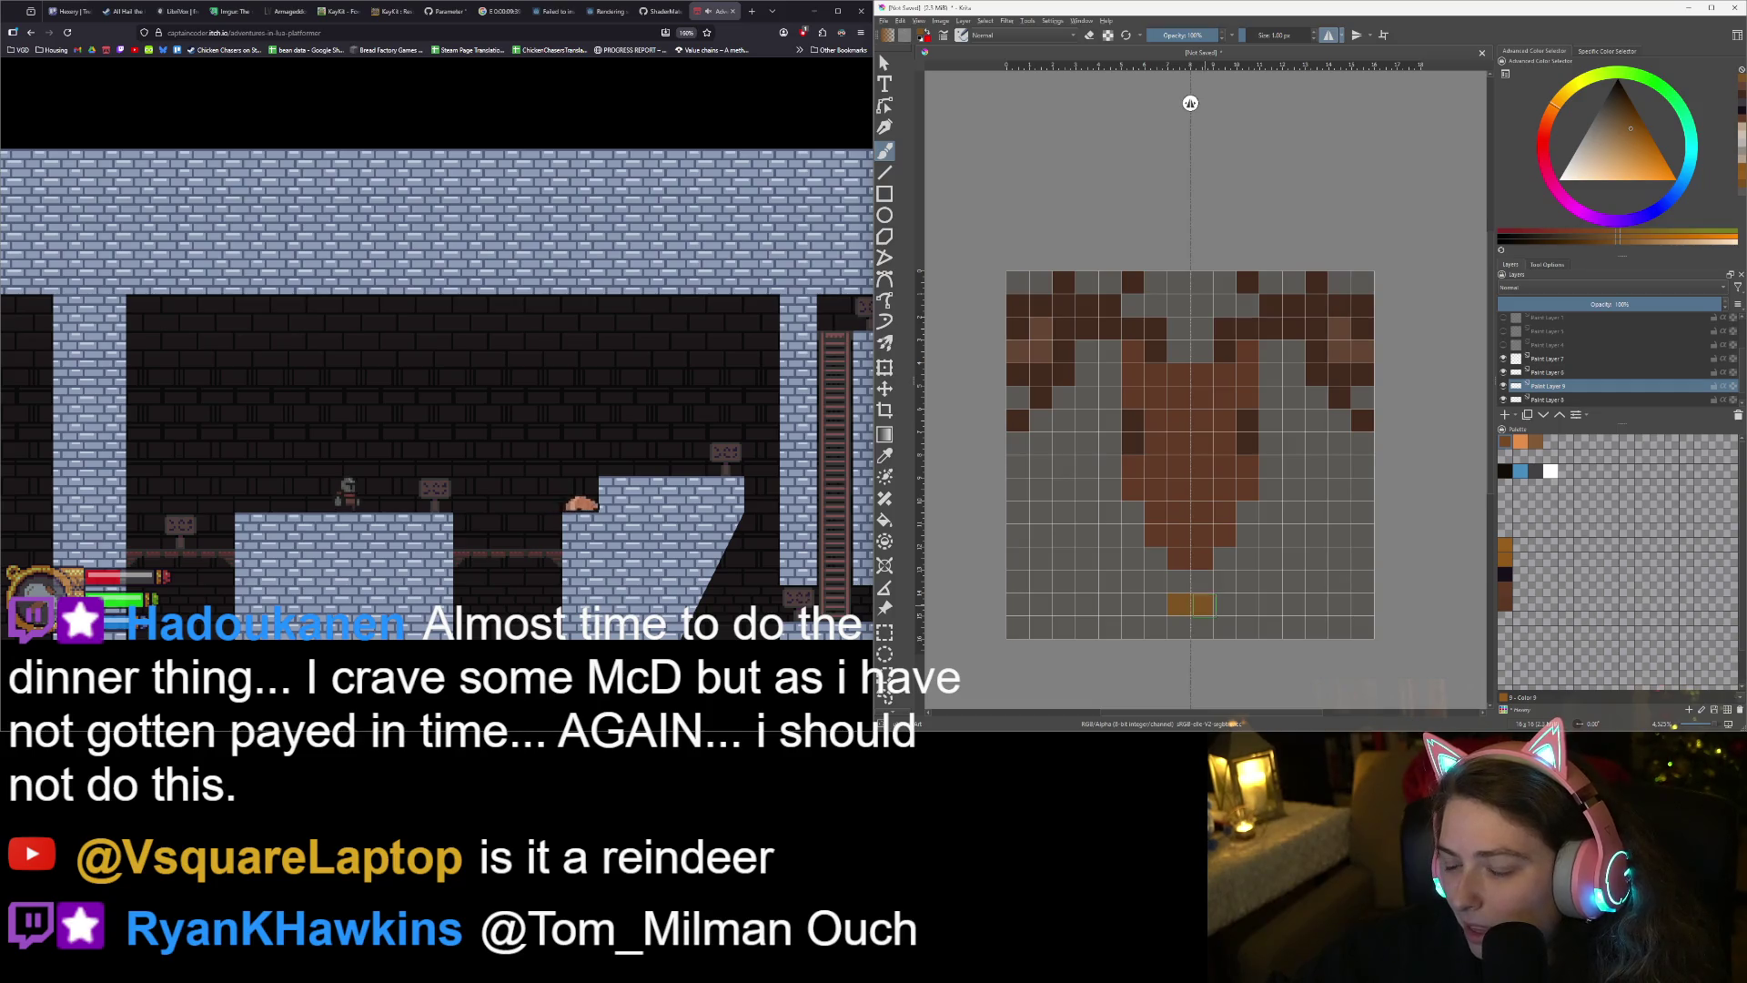
pyautogui.click(1622, 118)
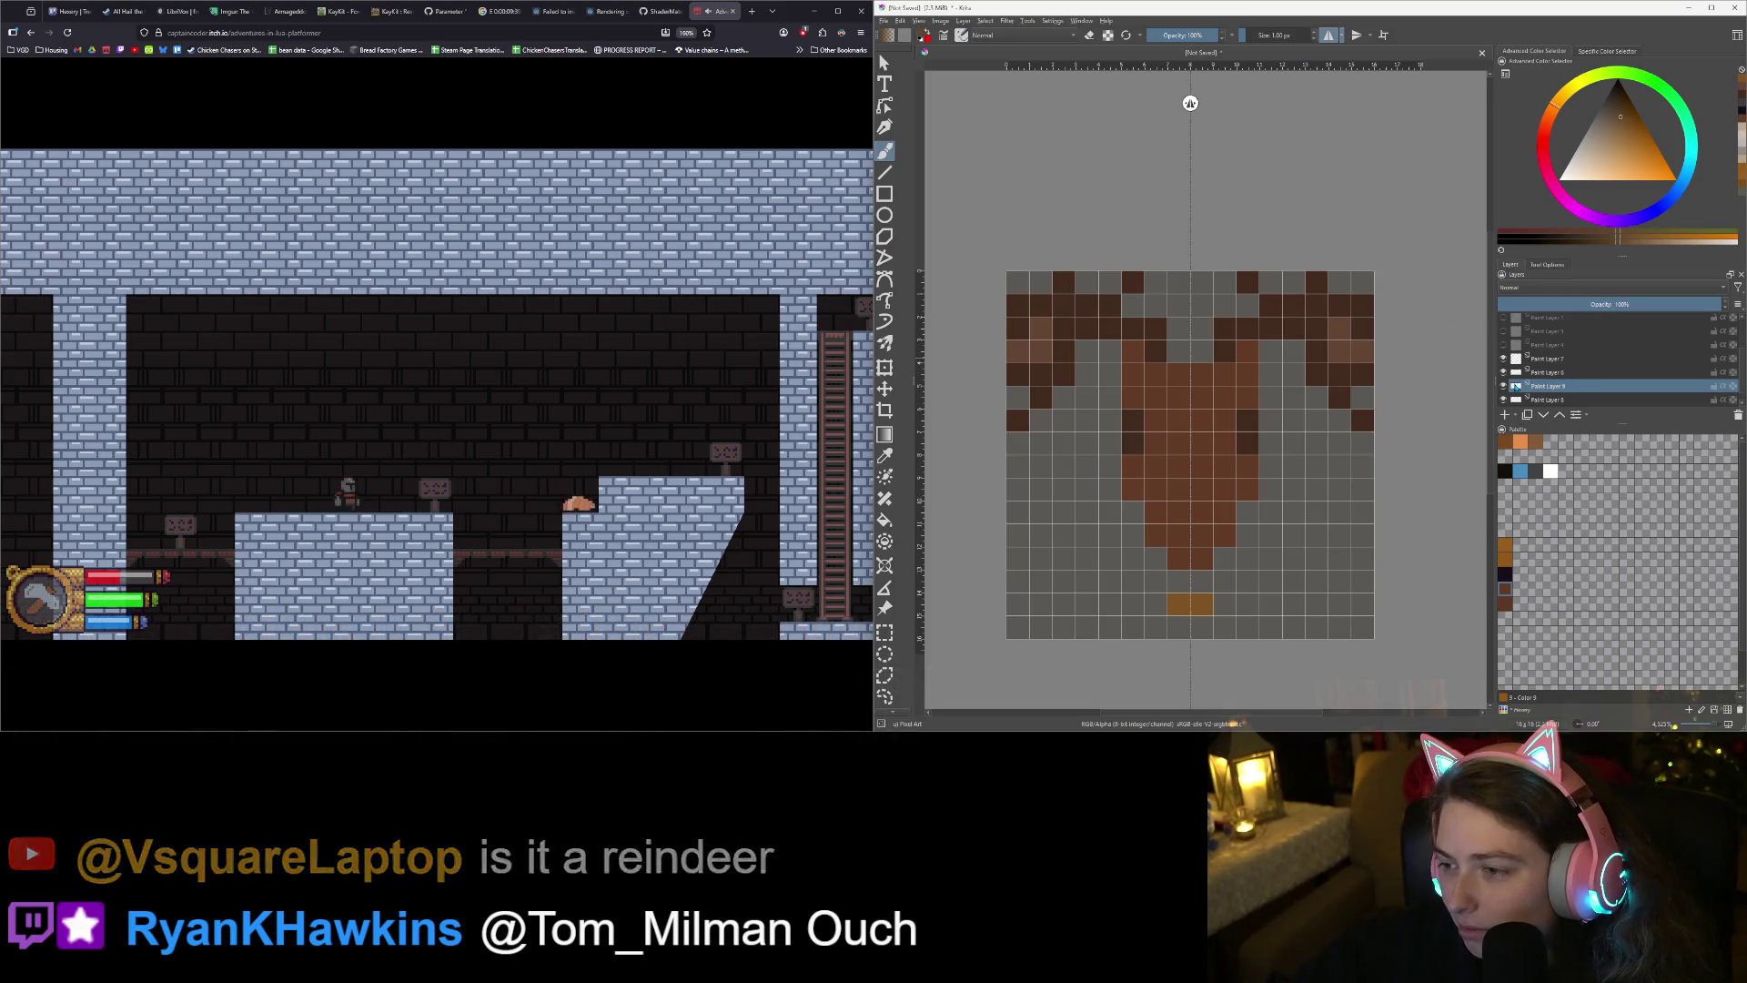
pyautogui.click(1179, 604)
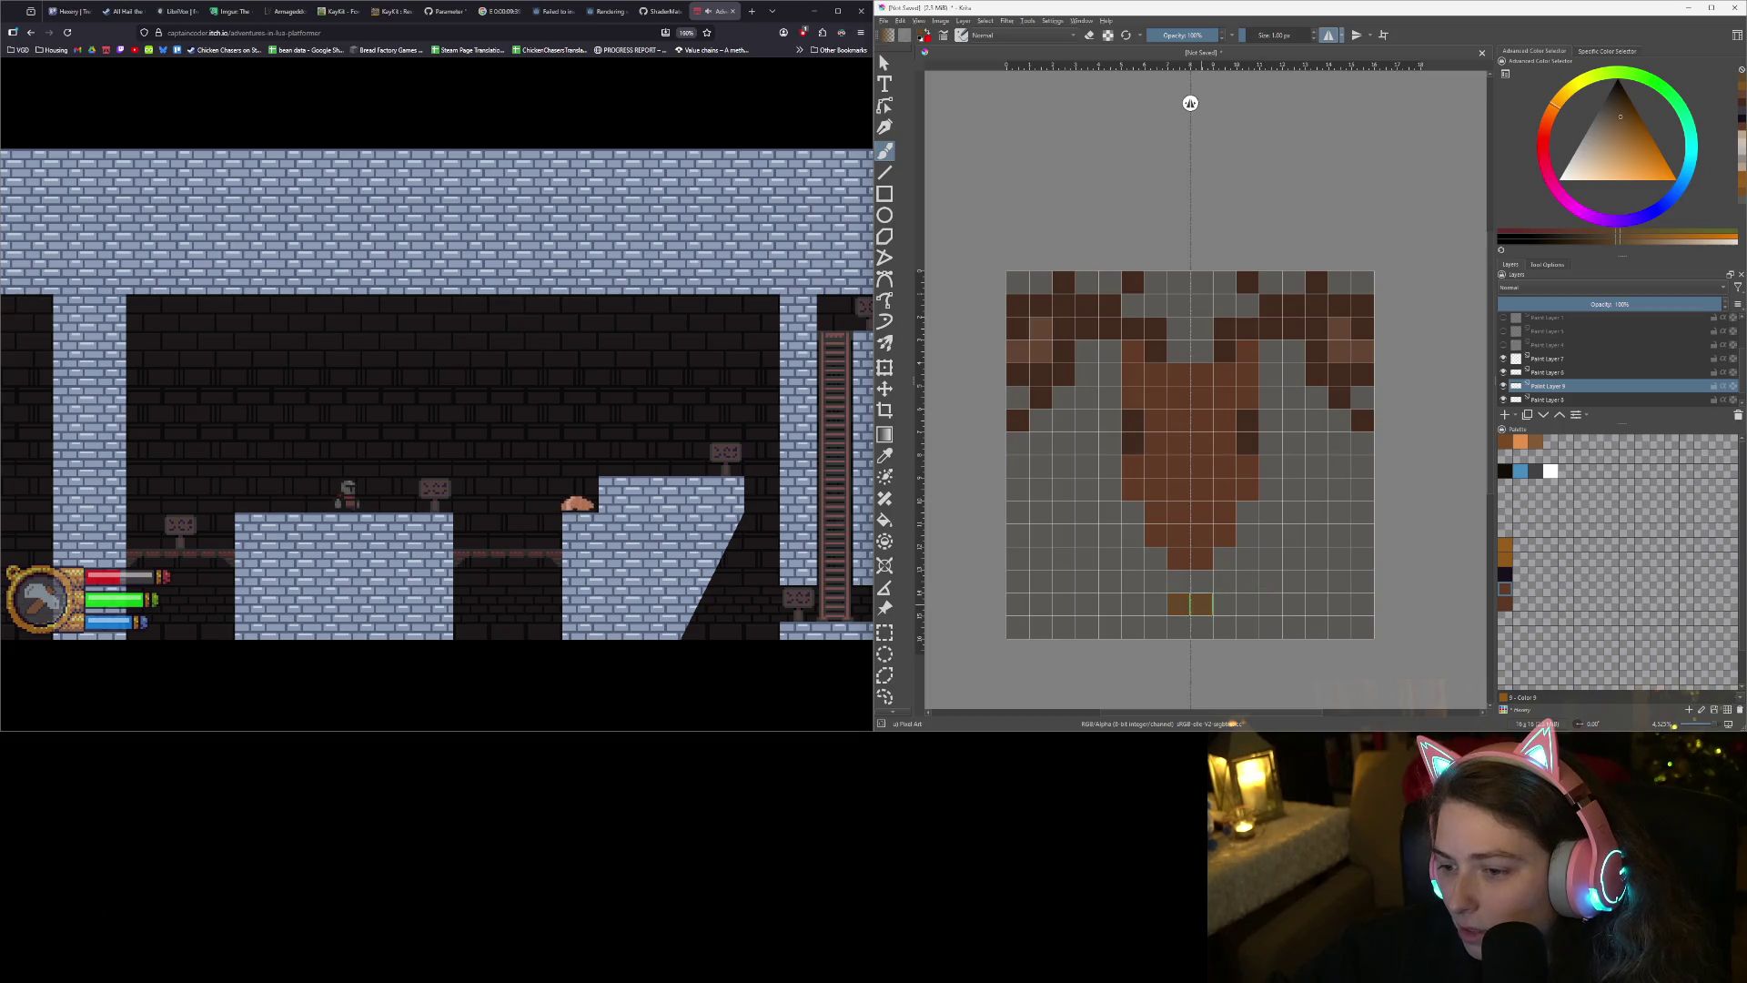
pyautogui.click(1224, 582)
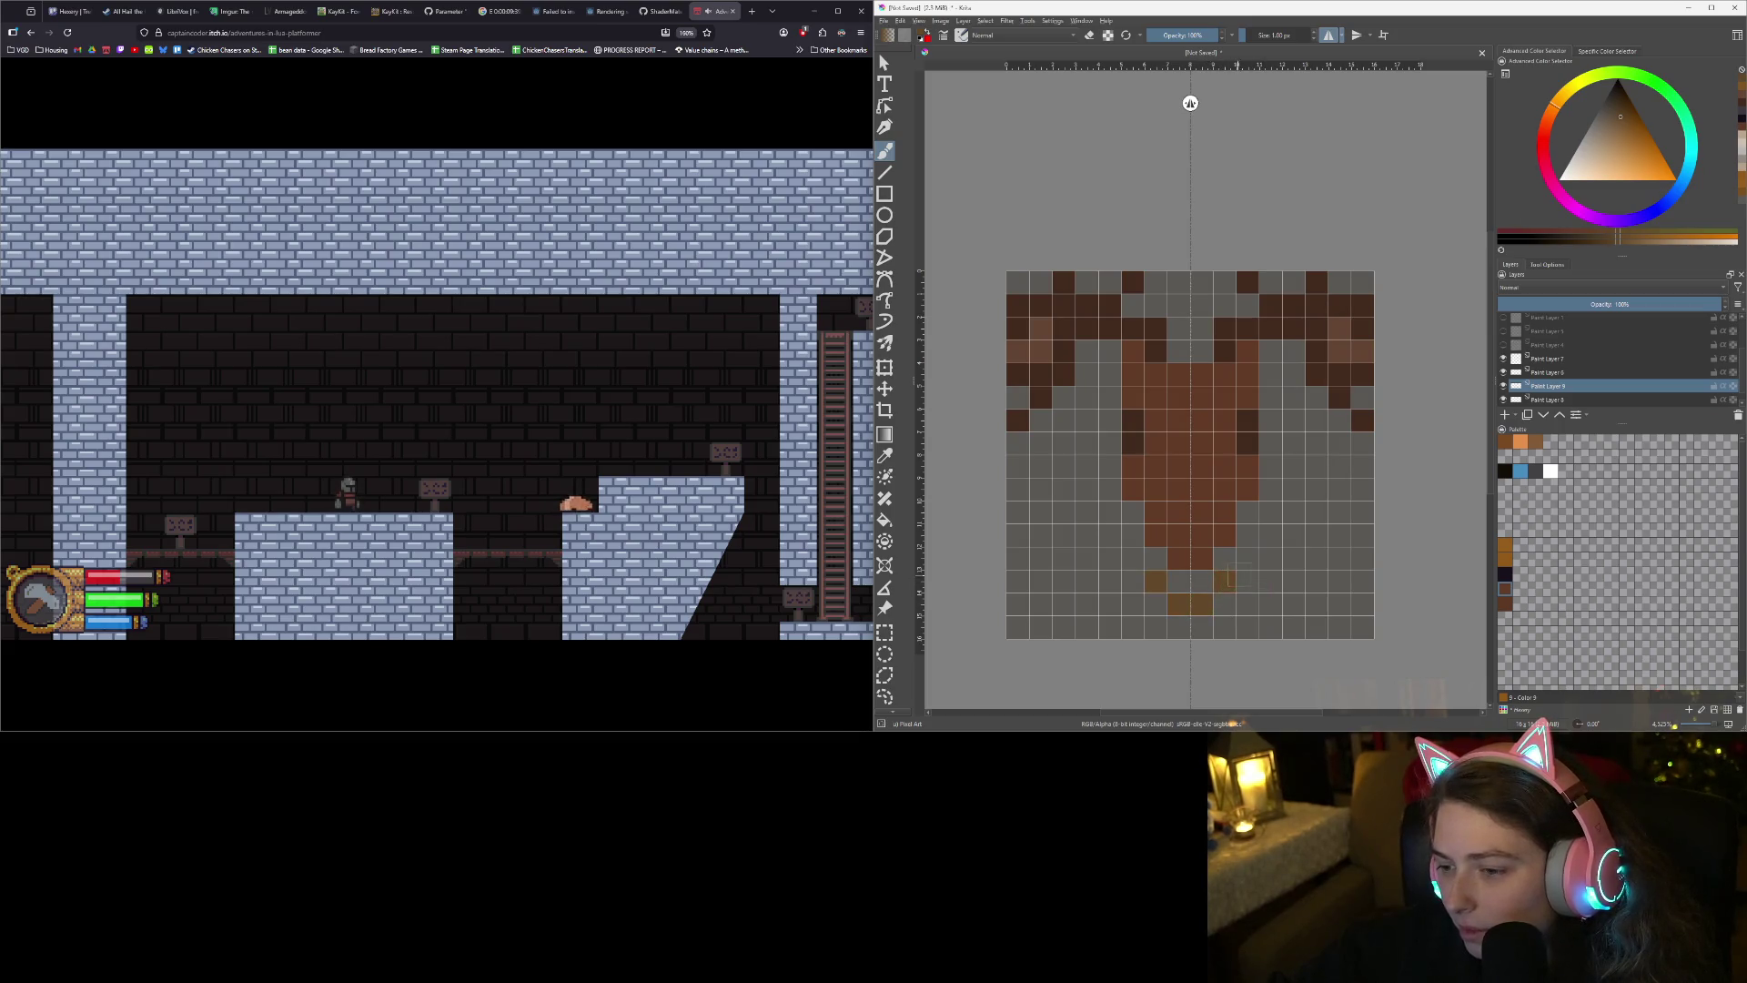
pyautogui.click(1248, 558)
pyautogui.click(1271, 536)
pyautogui.click(1291, 515)
pyautogui.moveTo(1292, 515)
pyautogui.mouseDown()
pyautogui.moveTo(1292, 399)
pyautogui.moveTo(1268, 363)
pyautogui.mouseUp()
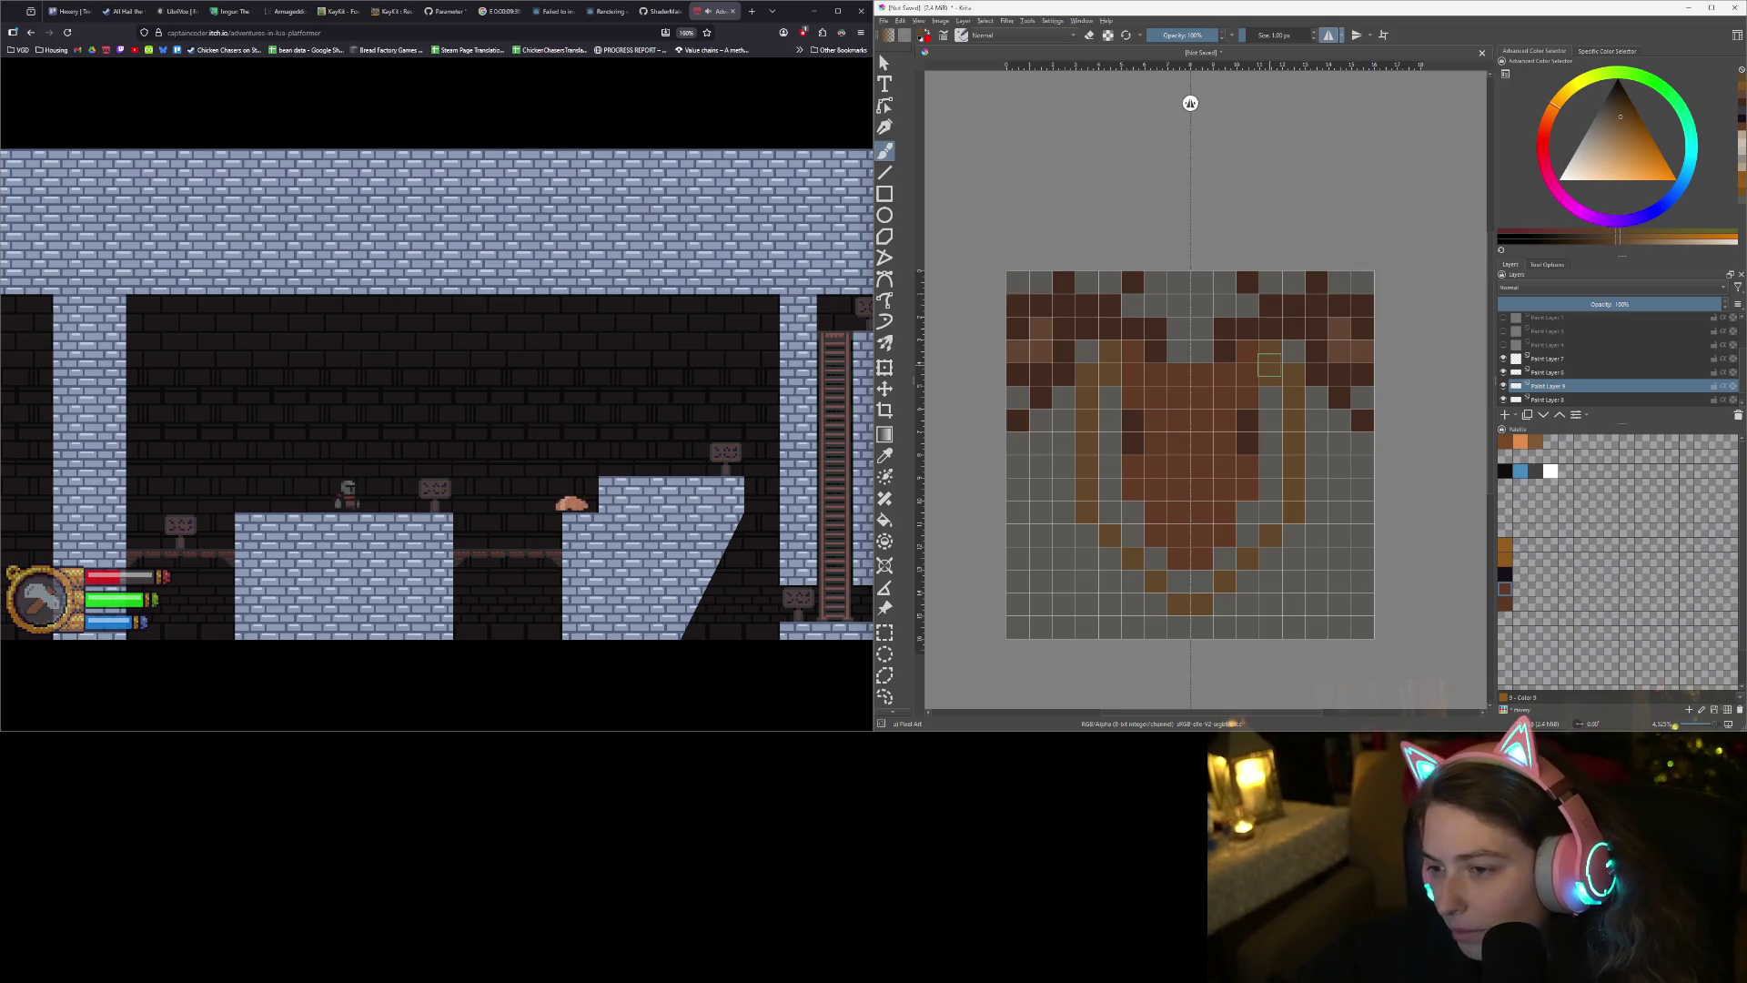
# - Erase stray edge pixels, add an inner column inside the sides, and rework the lower rows
pyautogui.press('e')
pyautogui.click(1269, 355)
pyautogui.click(1293, 374)
pyautogui.press('e')
pyautogui.moveTo(1271, 398)
pyautogui.mouseDown()
pyautogui.moveTo(1264, 528)
pyautogui.moveTo(1201, 582)
pyautogui.moveTo(1249, 512)
pyautogui.mouseUp()
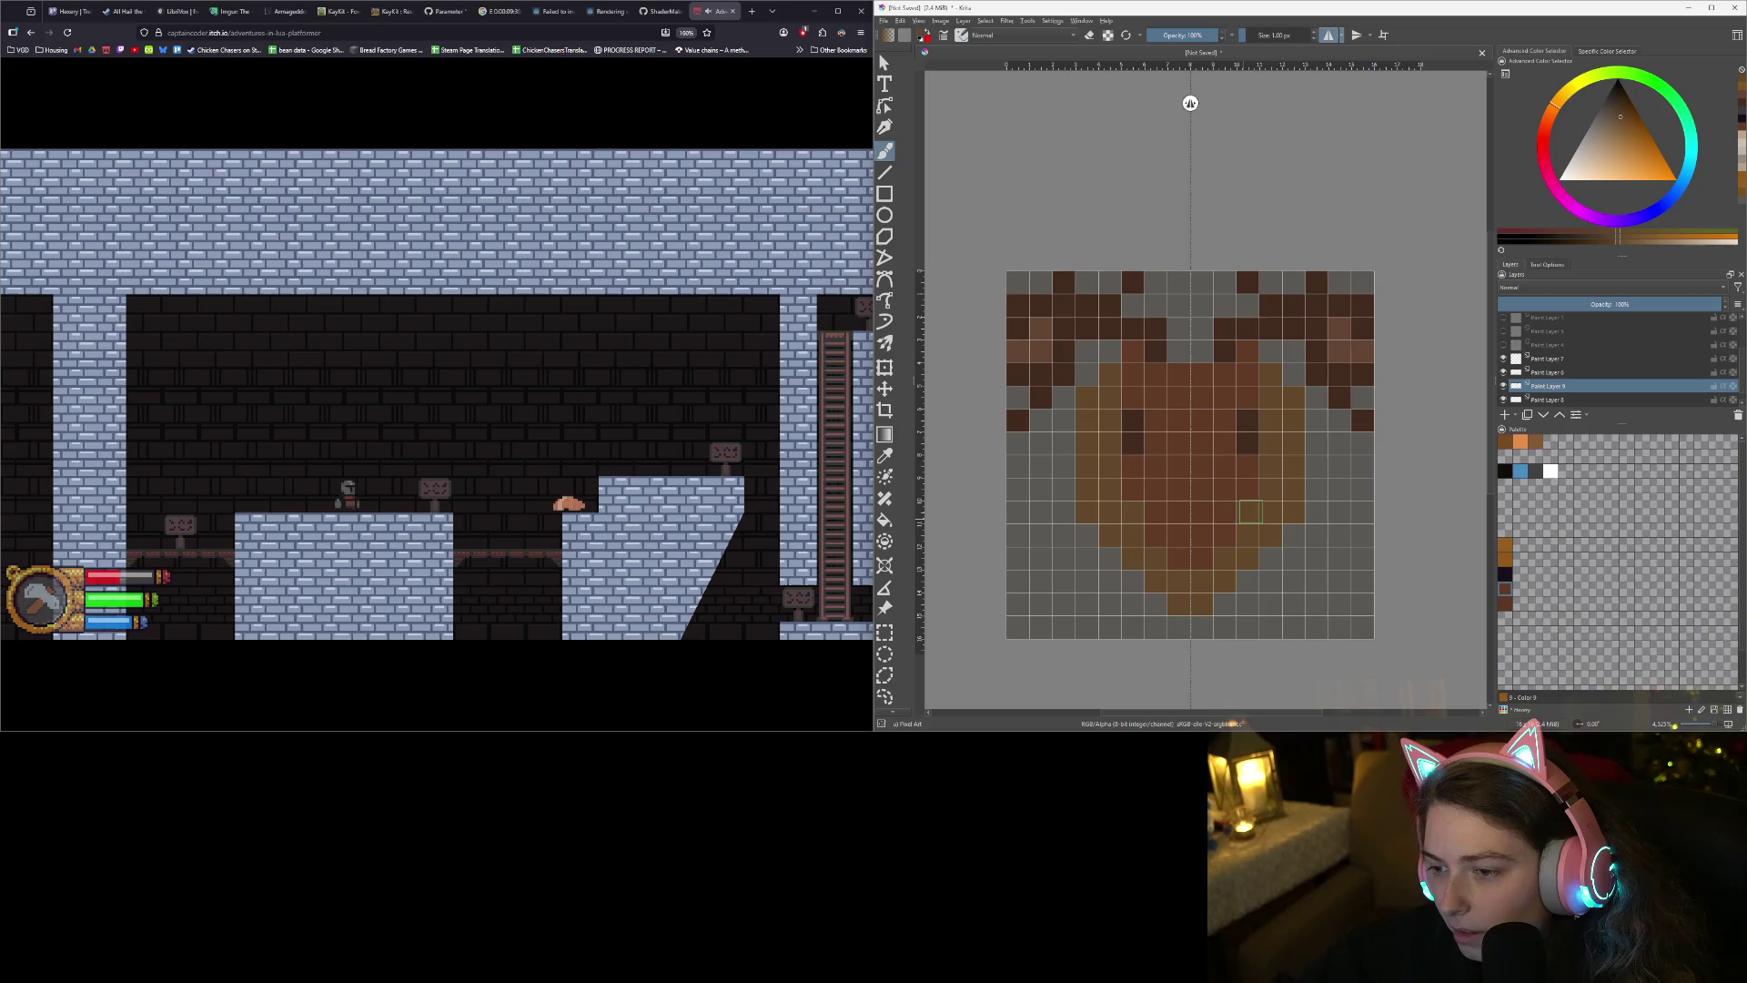
pyautogui.scroll(-3, 1249, 512)
pyautogui.scroll(4, 1260, 542)
pyautogui.scroll(-1, 1263, 548)
pyautogui.scroll(1, 1262, 549)
pyautogui.press('e')
pyautogui.press('e')
pyautogui.moveTo(1203, 601); pyautogui.dragTo(1283, 528)
pyautogui.click(1293, 505)
pyautogui.scroll(-1, 1297, 602)
pyautogui.scroll(1, 1297, 603)
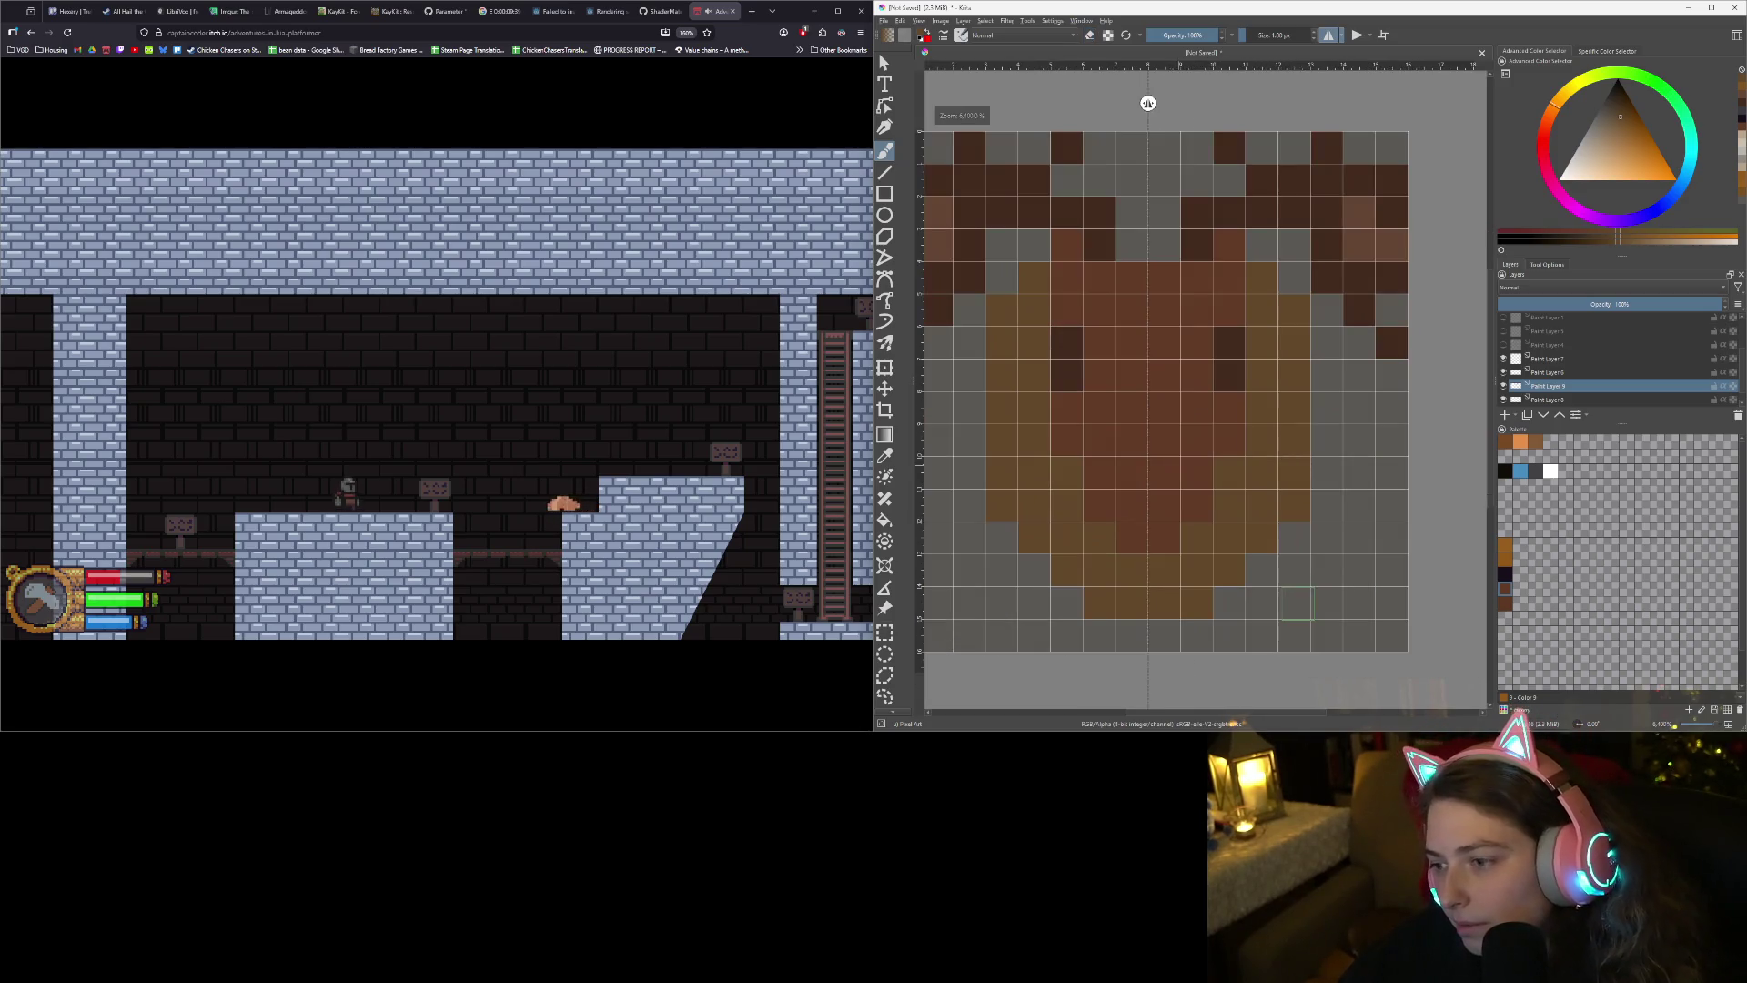
# - Pick a light peach and paint a rim along the plaque's bottom, sides and top edge
pyautogui.moveTo(1599, 149); pyautogui.dragTo(1602, 140)
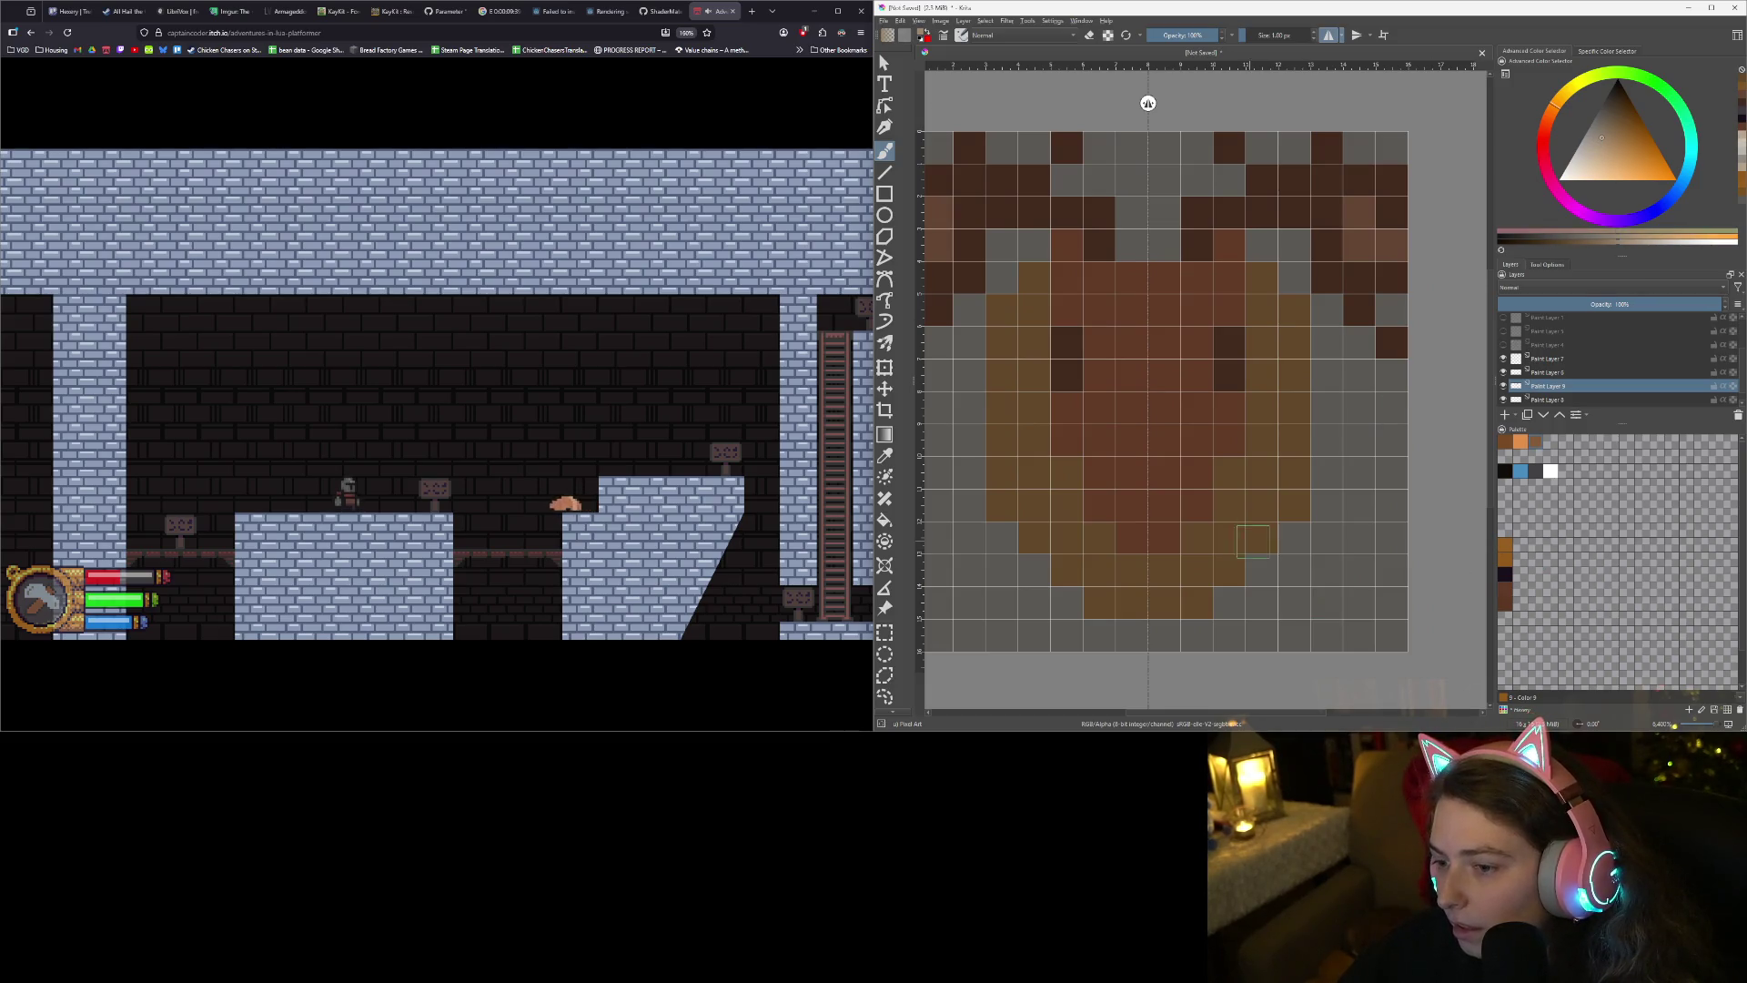
pyautogui.click(1197, 603)
pyautogui.click(1228, 571)
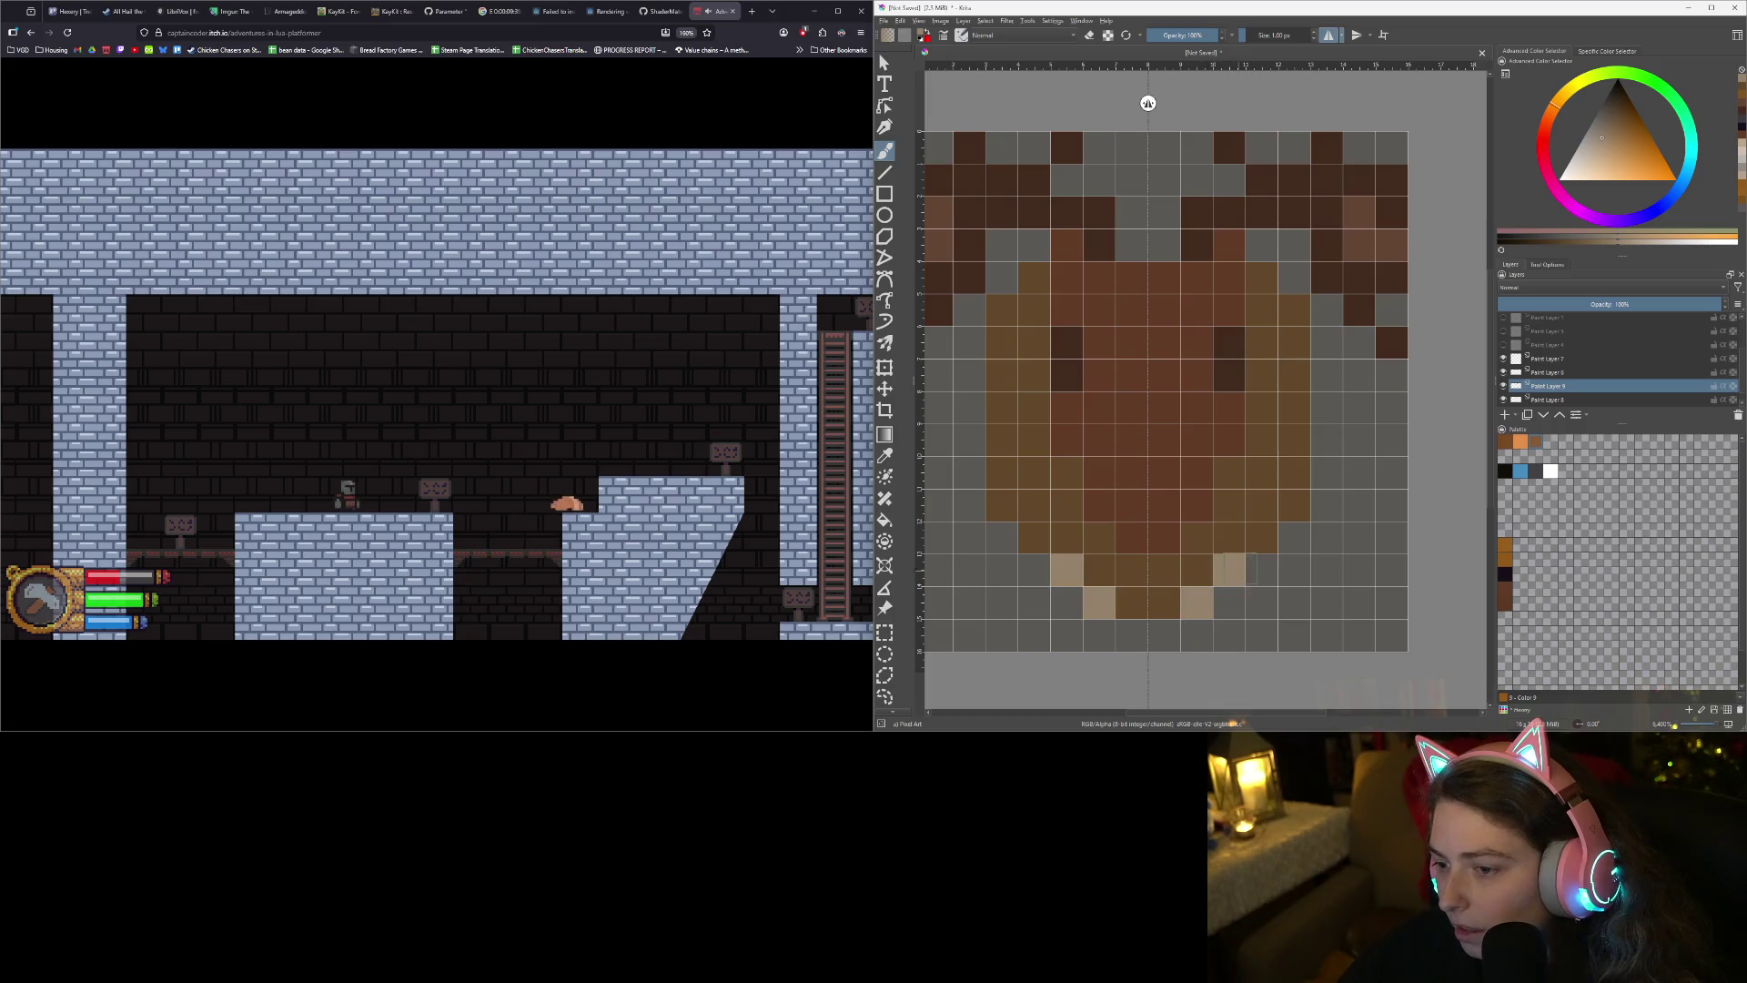
pyautogui.click(1165, 602)
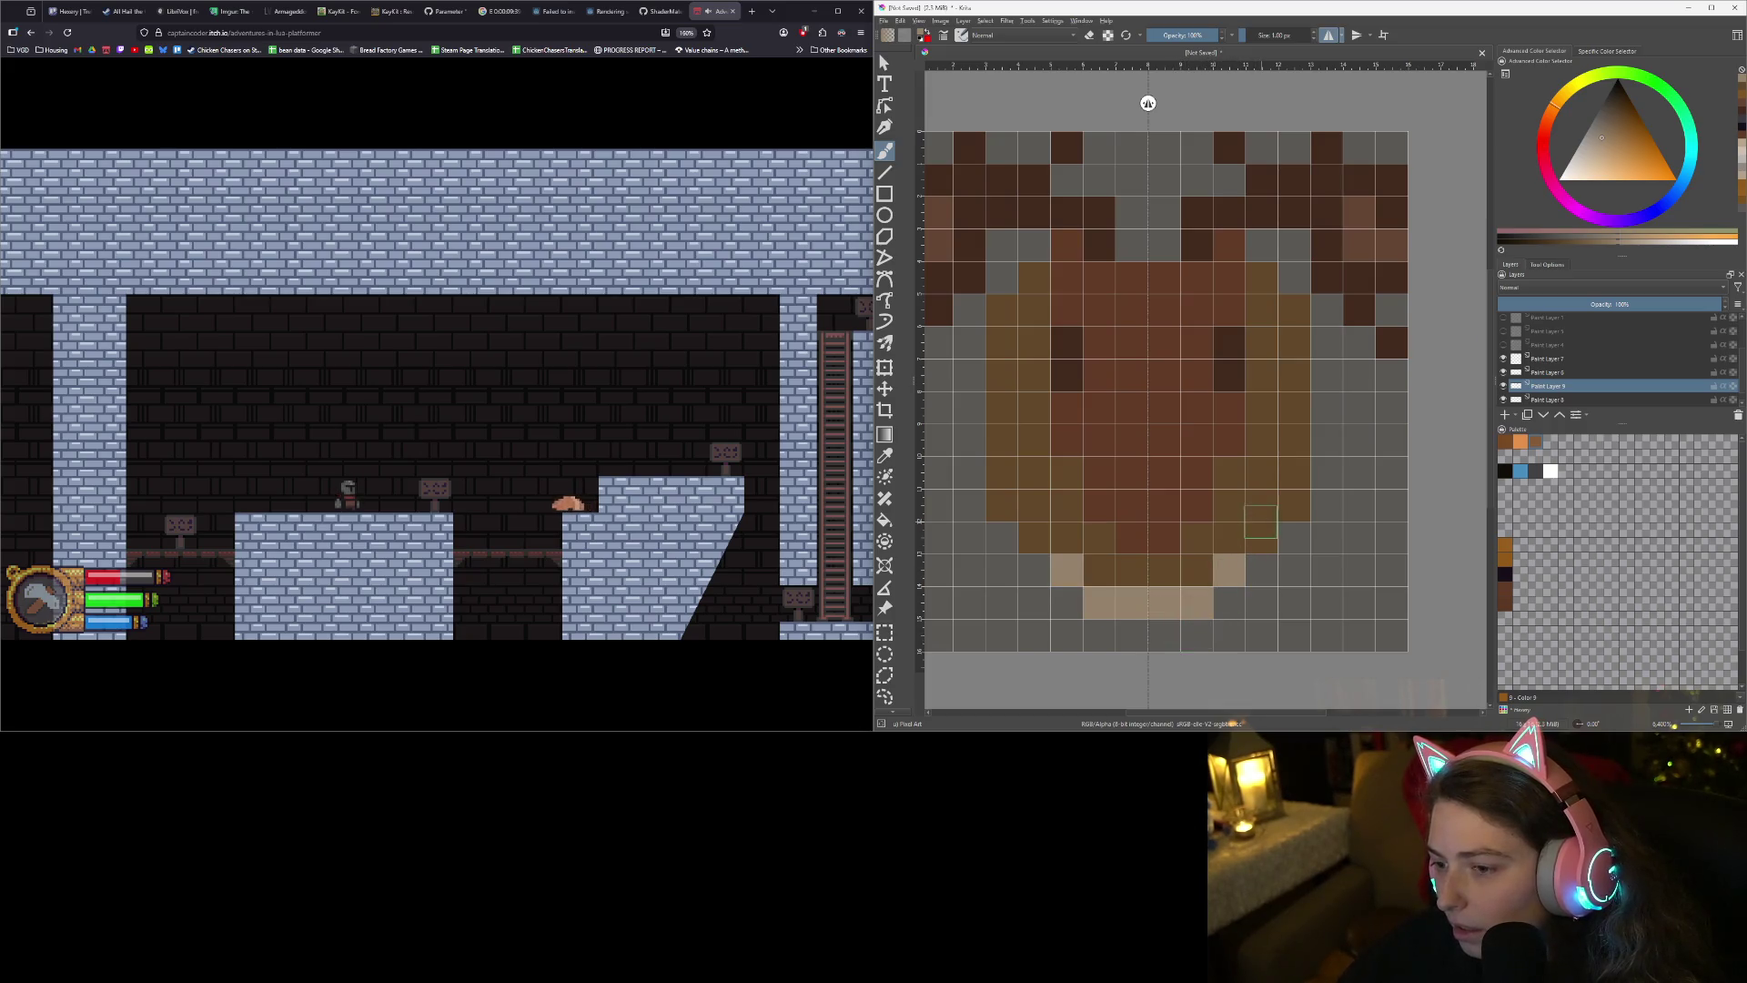
pyautogui.click(1262, 538)
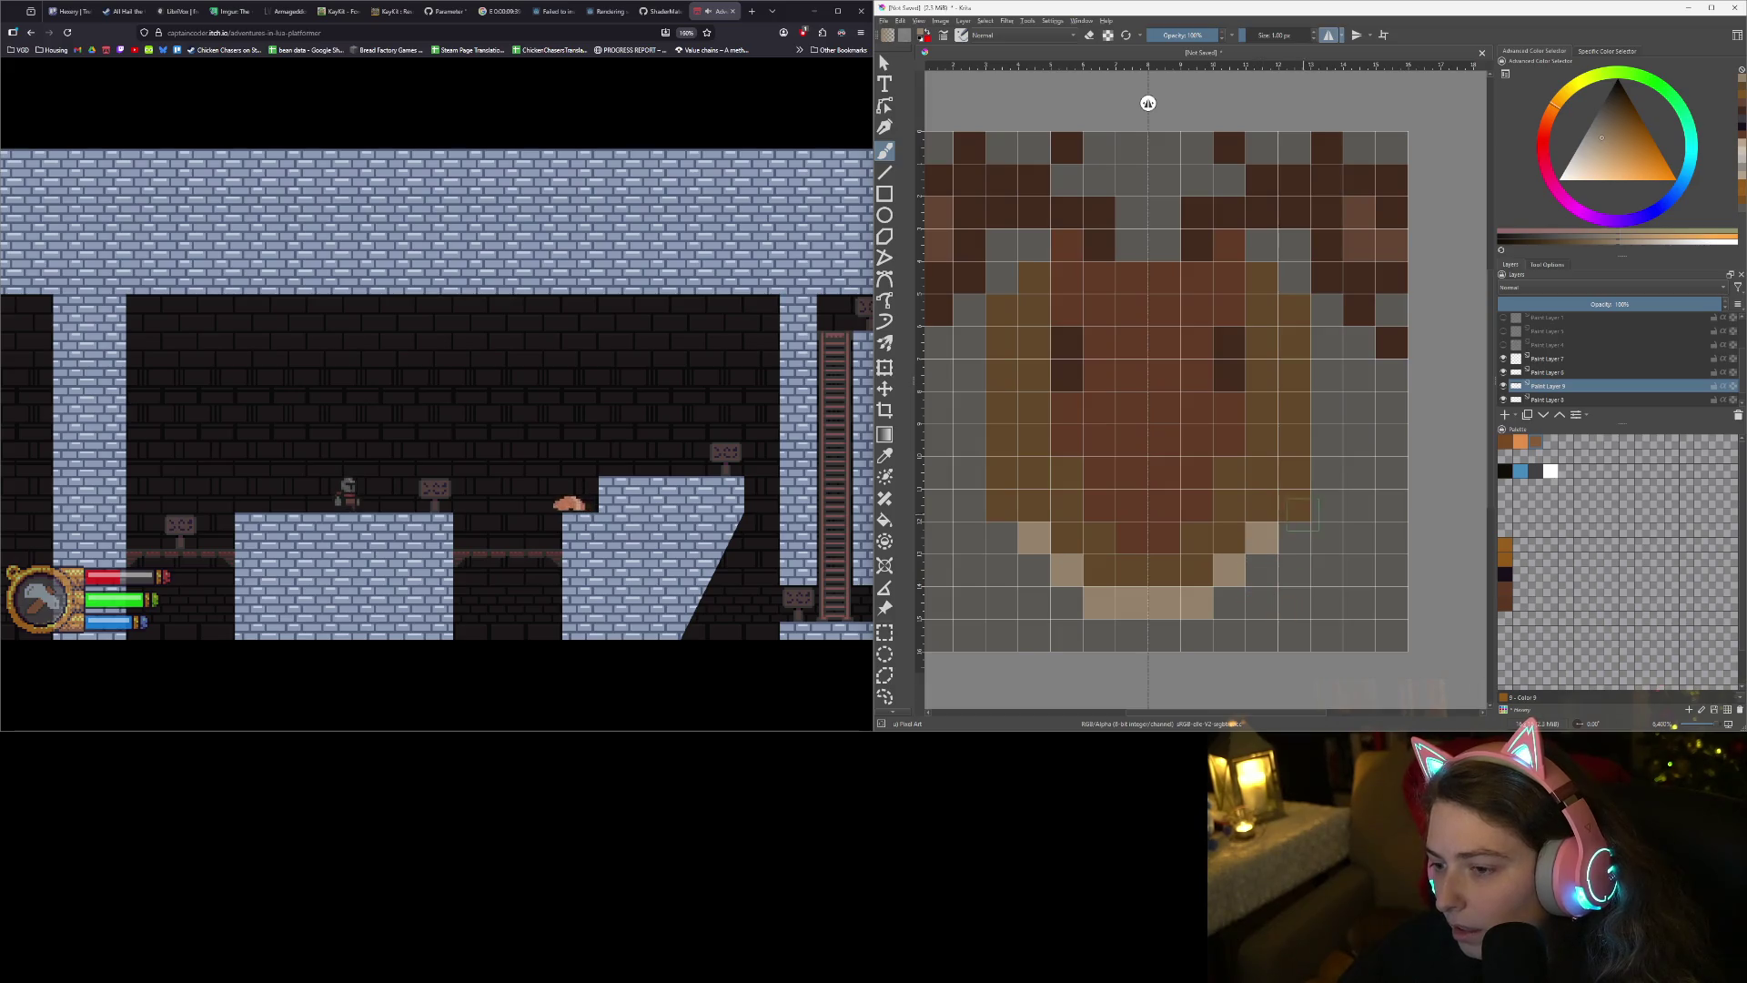
pyautogui.click(1294, 505)
pyautogui.moveTo(1314, 475); pyautogui.dragTo(1326, 309)
pyautogui.click(1293, 277)
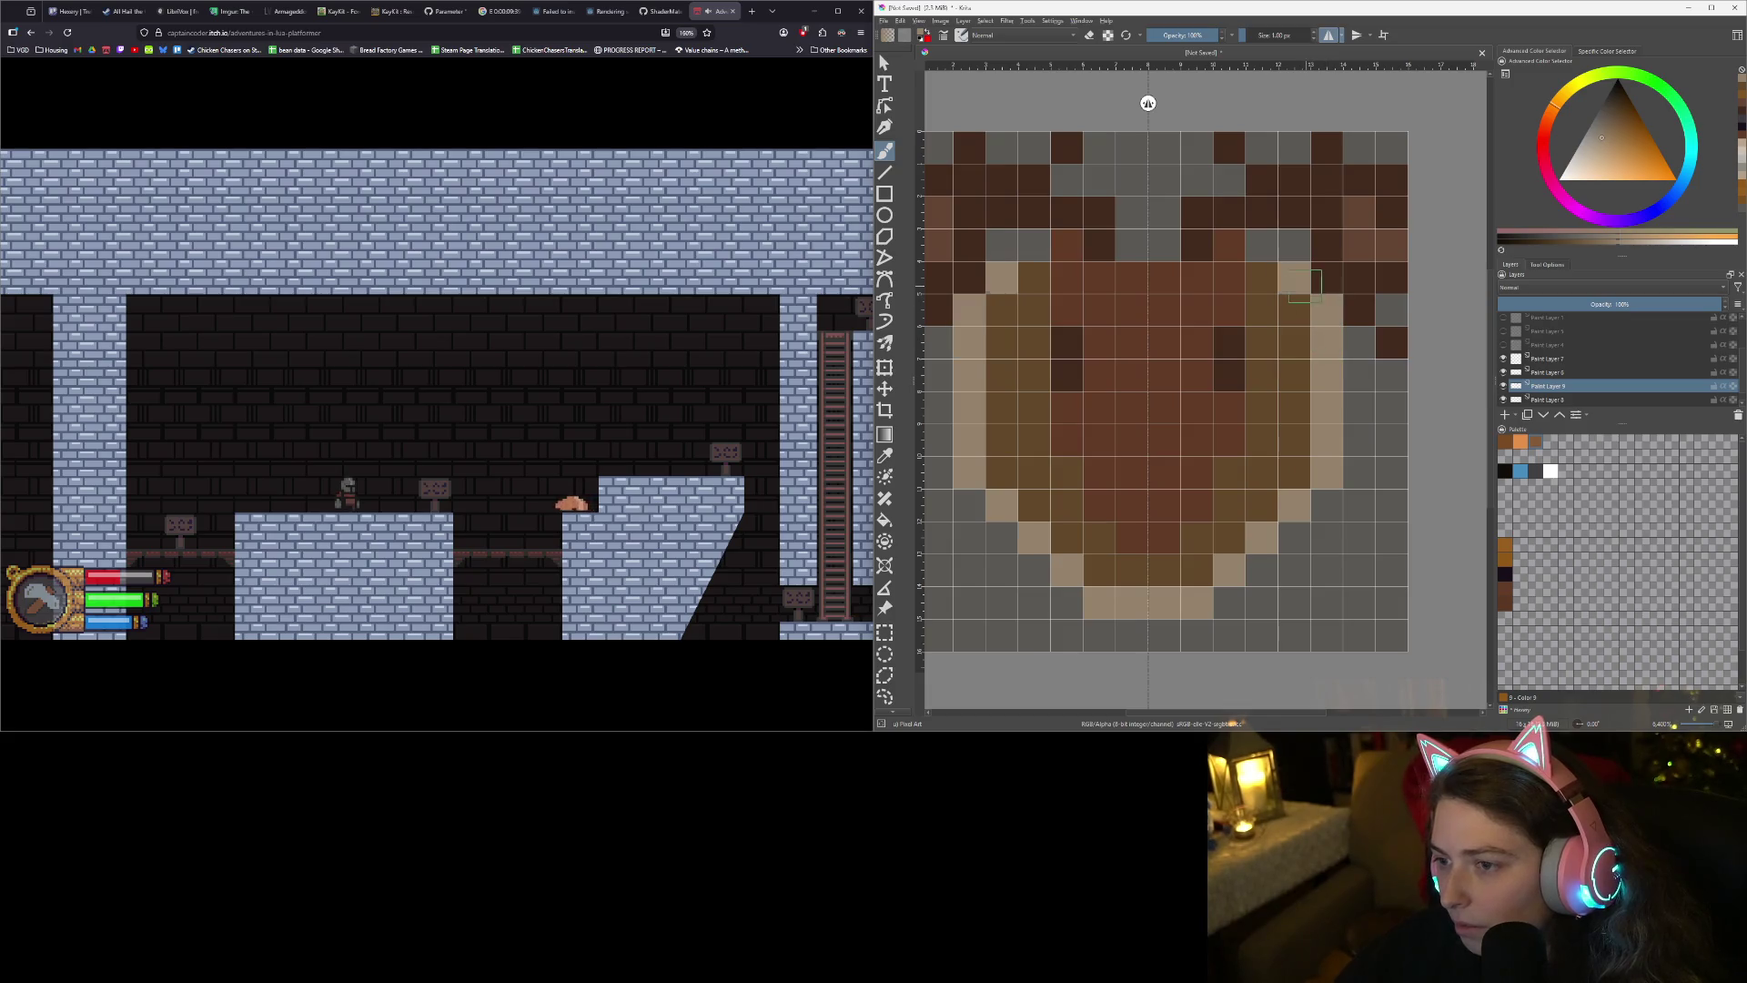
pyautogui.click(1262, 246)
pyautogui.click(1180, 245)
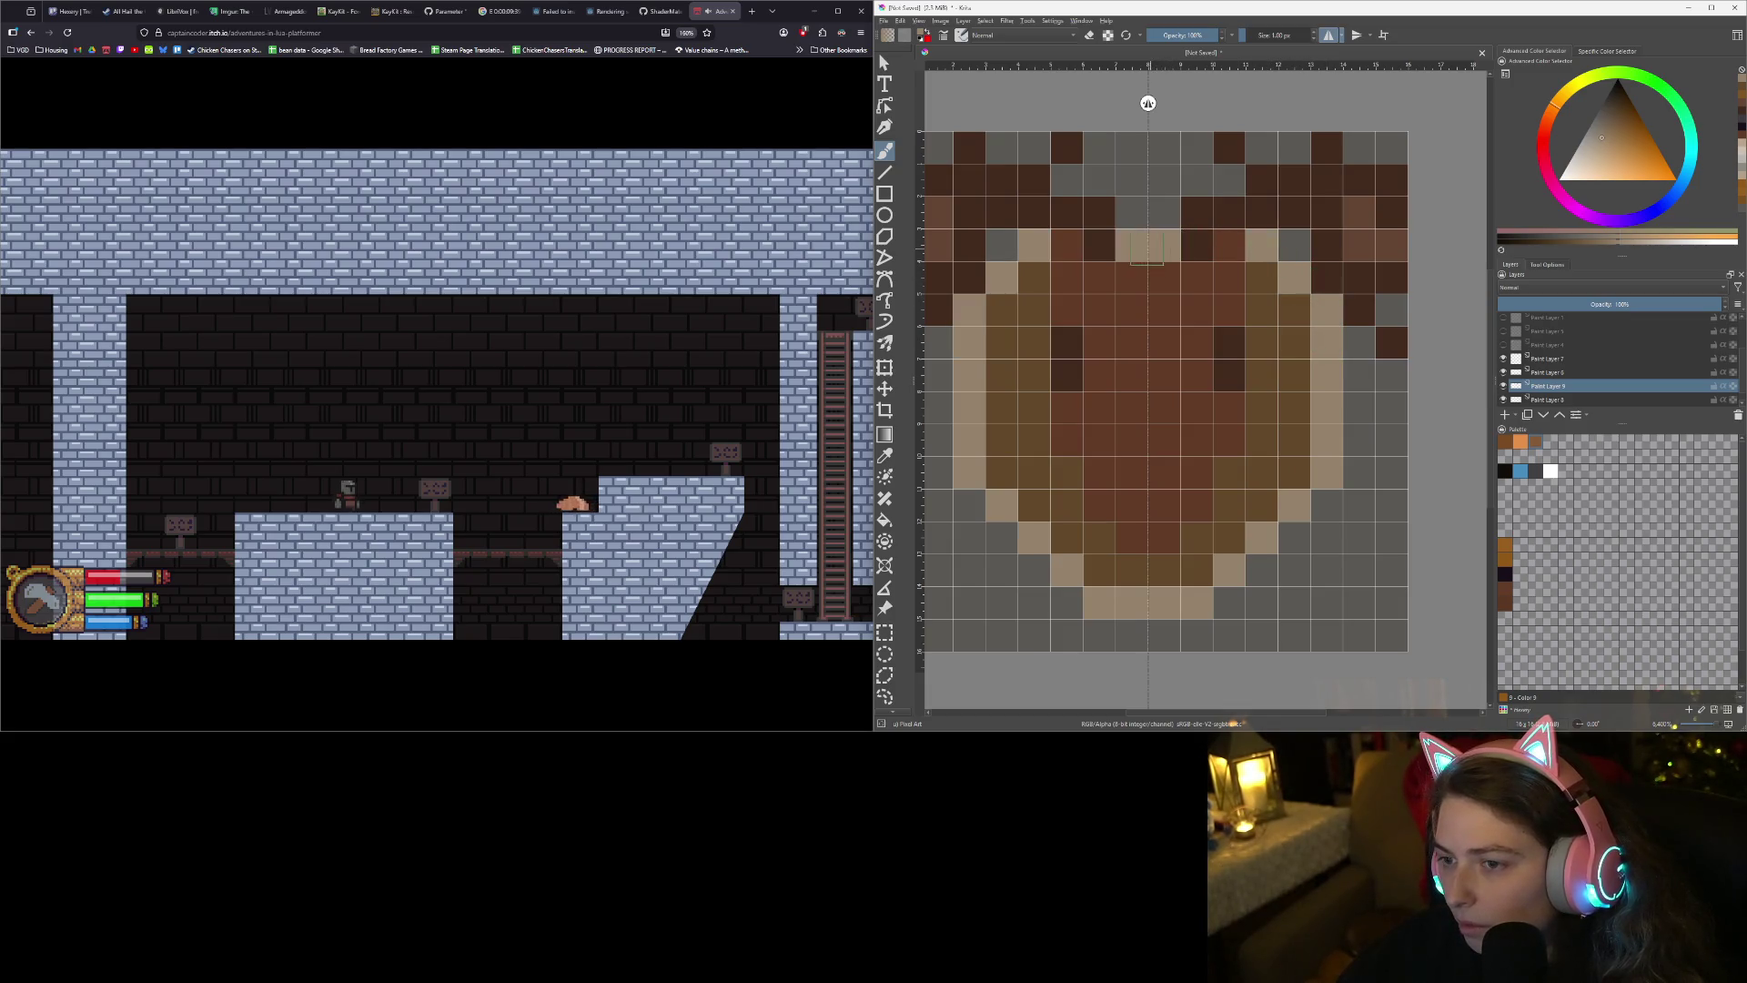
pyautogui.scroll(-3, 1173, 400)
pyautogui.scroll(-2, 1256, 471)
pyautogui.scroll(5, 1253, 491)
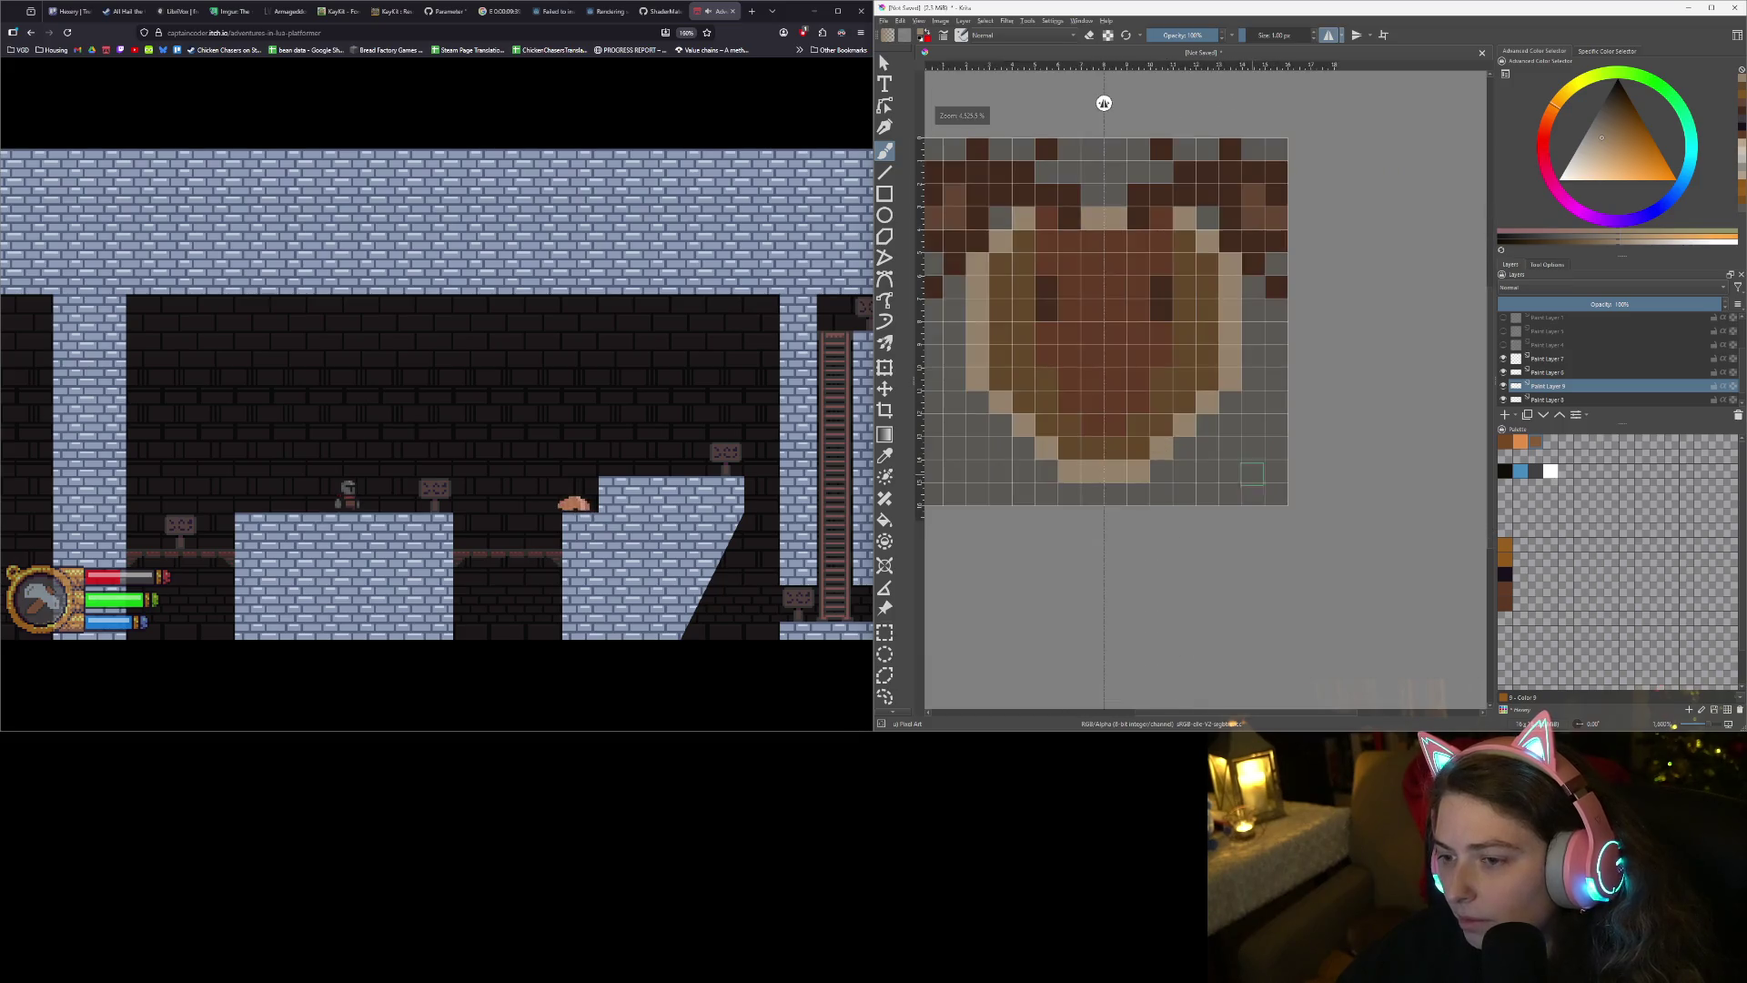
# - Add a bright orange tip at the plaque's bottom centre and hide the Background layer
pyautogui.click(1515, 557)
pyautogui.click(1257, 593)
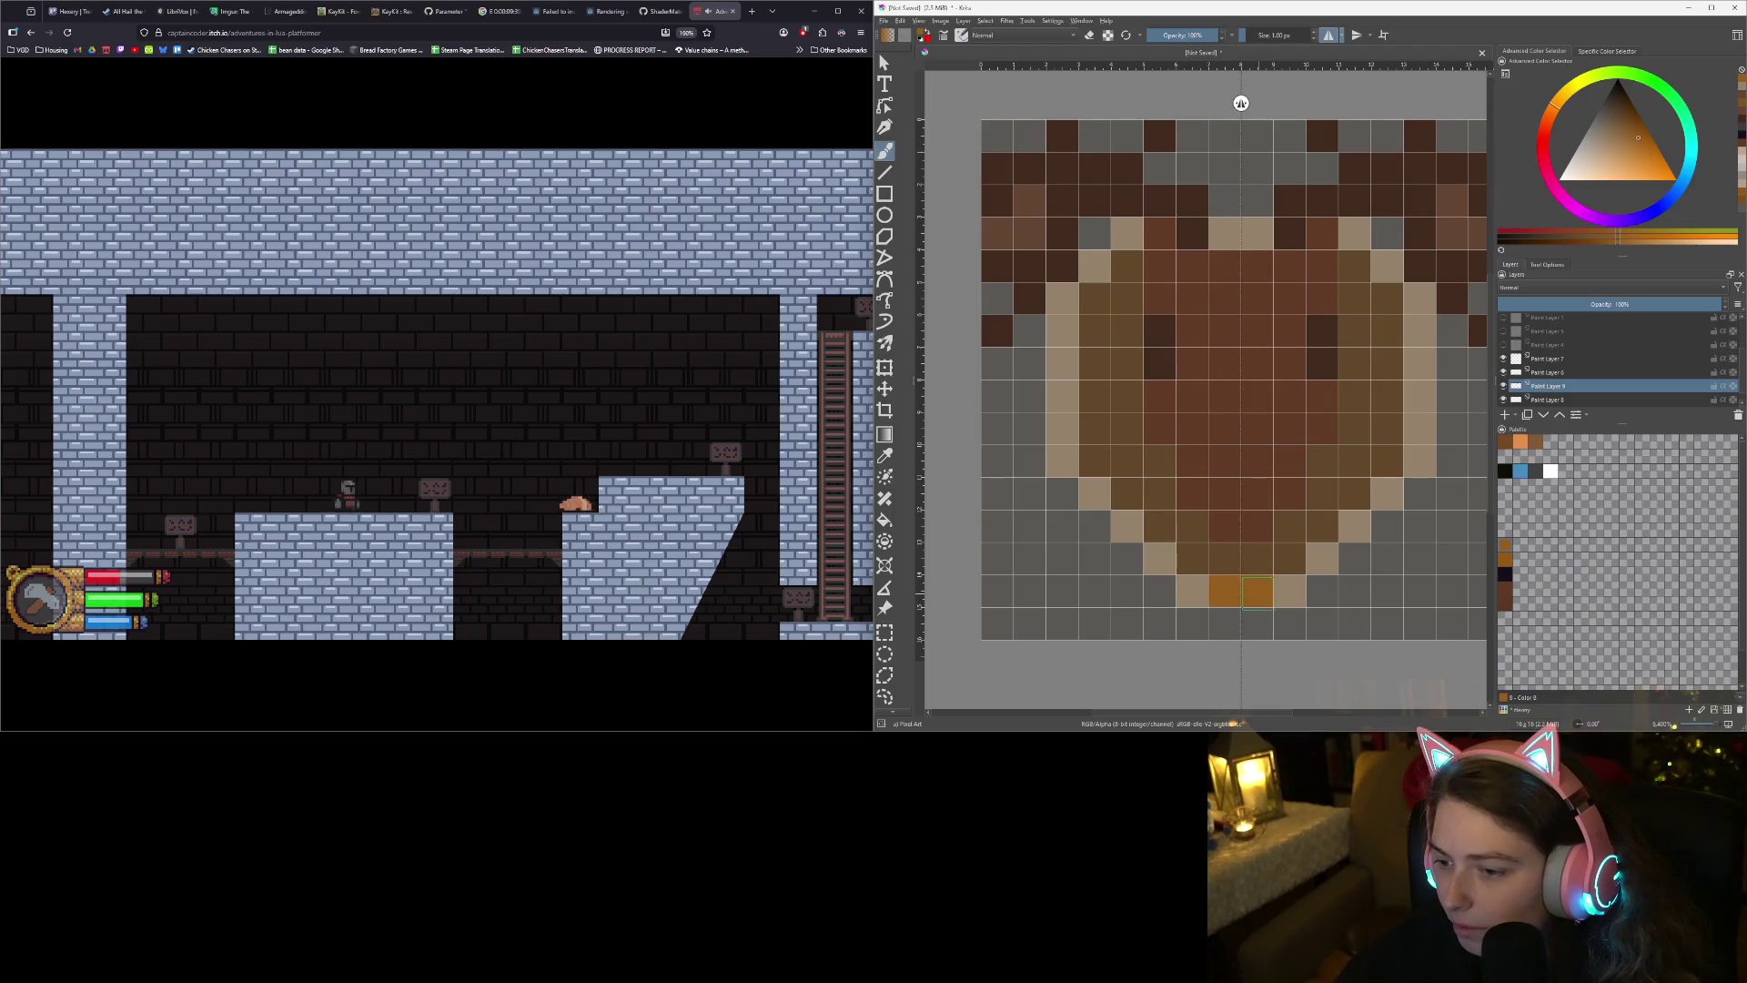
pyautogui.scroll(-4, 1210, 418)
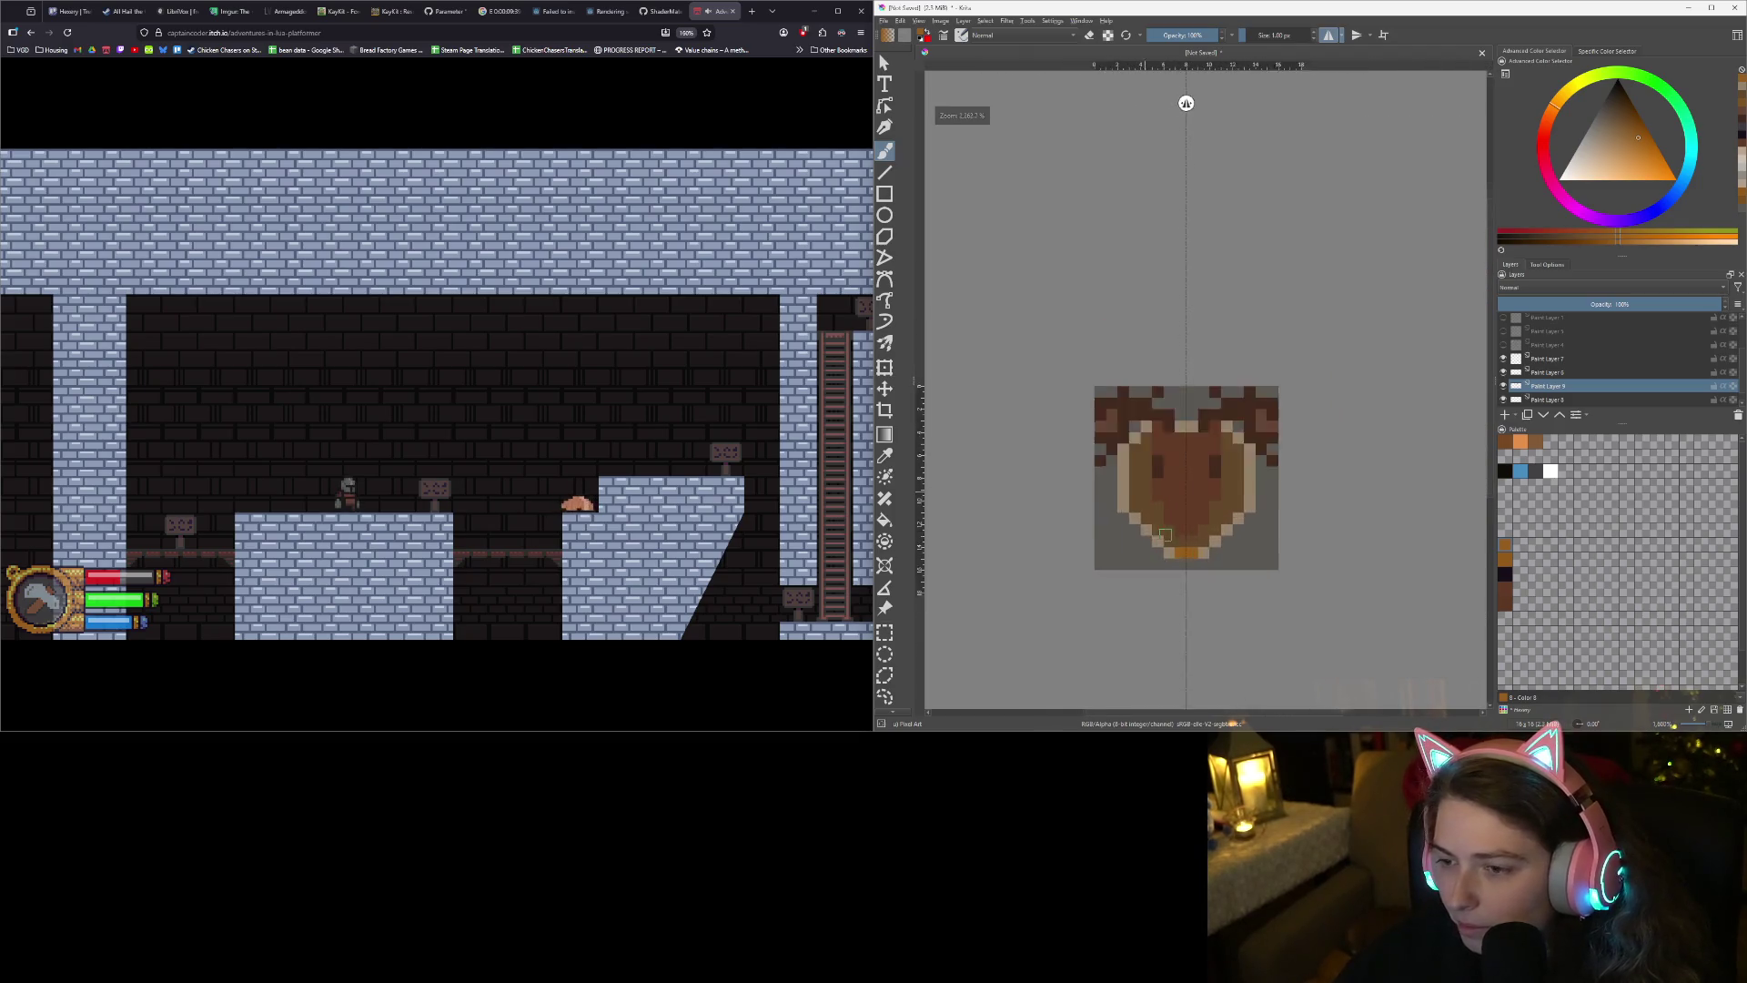
pyautogui.scroll(2, 1210, 419)
pyautogui.scroll(-1, 1602, 364)
pyautogui.click(1503, 400)
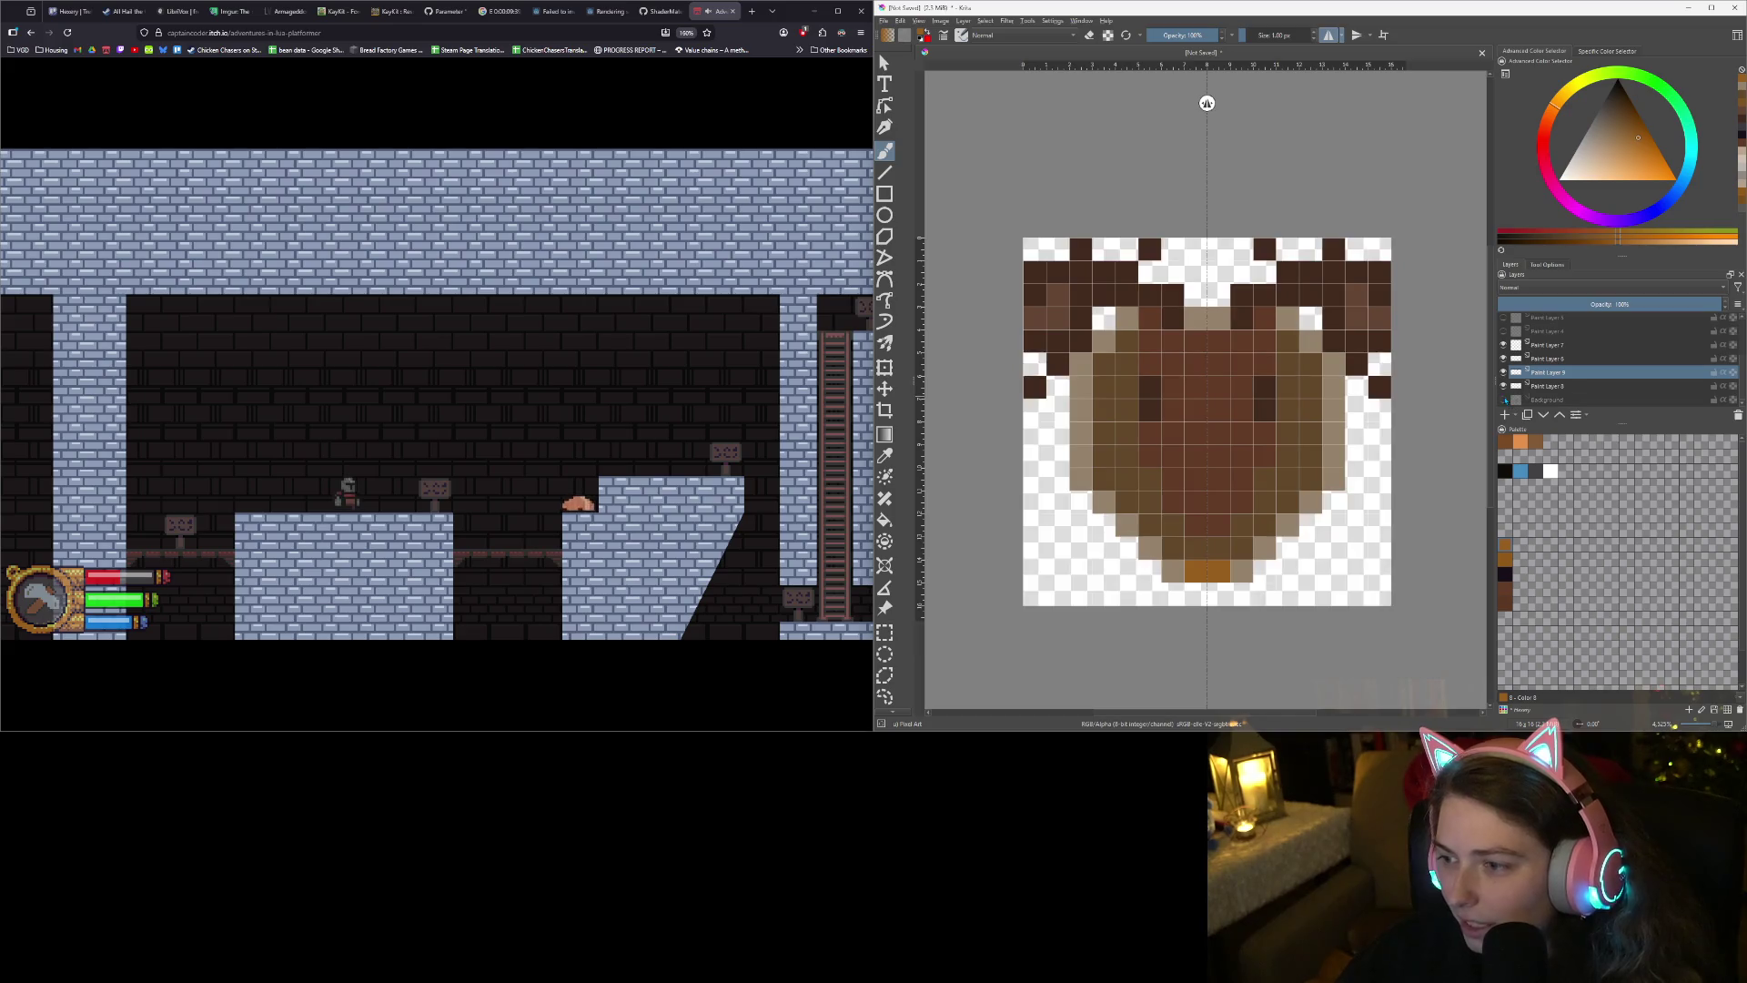
# - Select Paint Layers 7 through 8 and shift the moose artwork down one pixel
pyautogui.scroll(-2, 1454, 380)
pyautogui.scroll(2, 1357, 452)
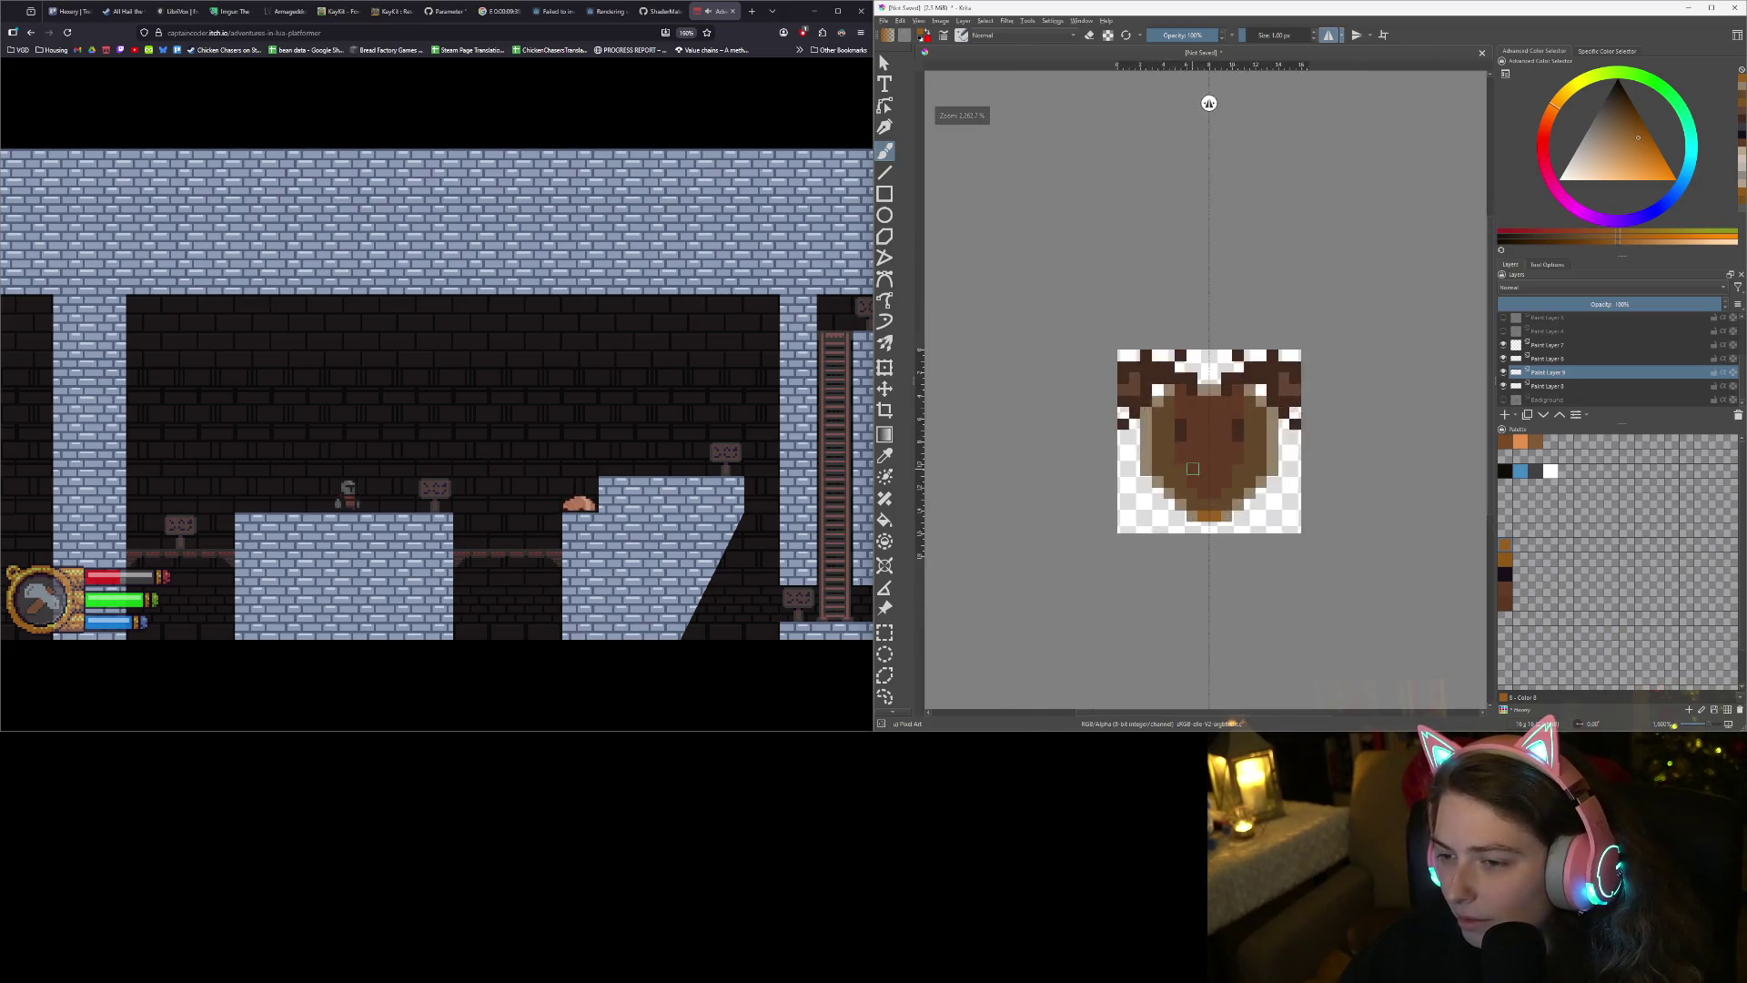
pyautogui.moveTo(1232, 389); pyautogui.dragTo(1215, 418)
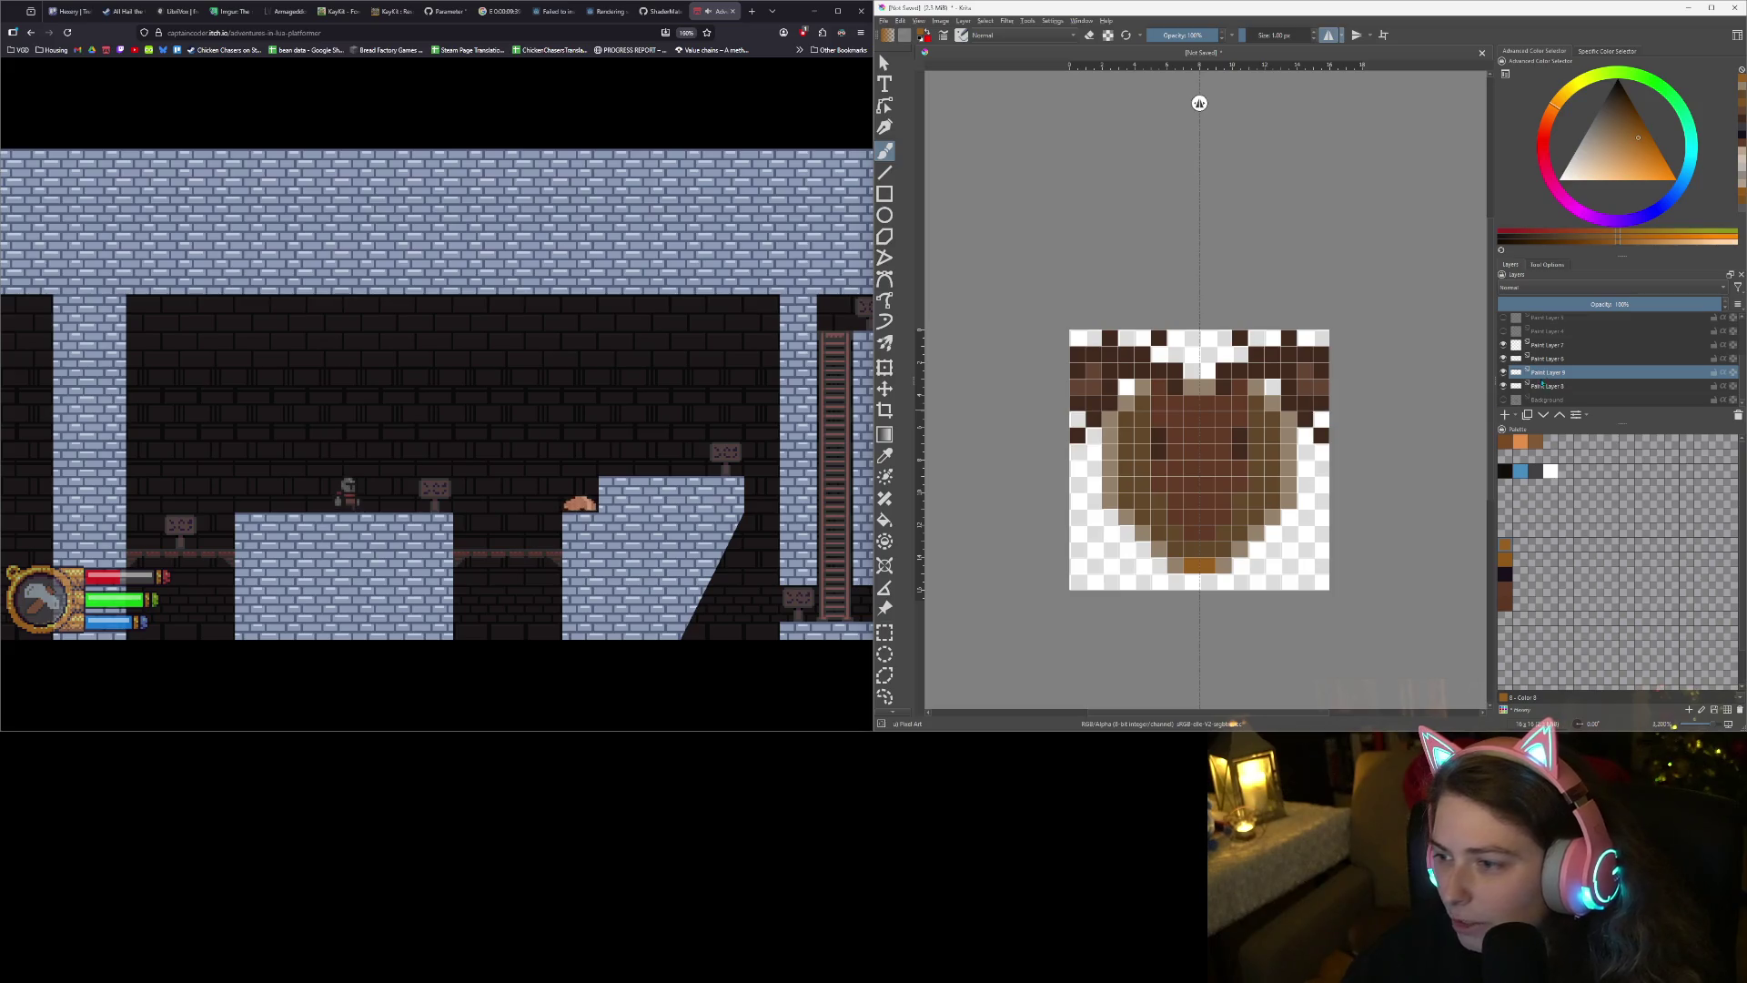
pyautogui.click(1546, 346)
pyautogui.keyDown('shift'); pyautogui.click(1550, 386); pyautogui.keyUp('shift')
pyautogui.press('t')
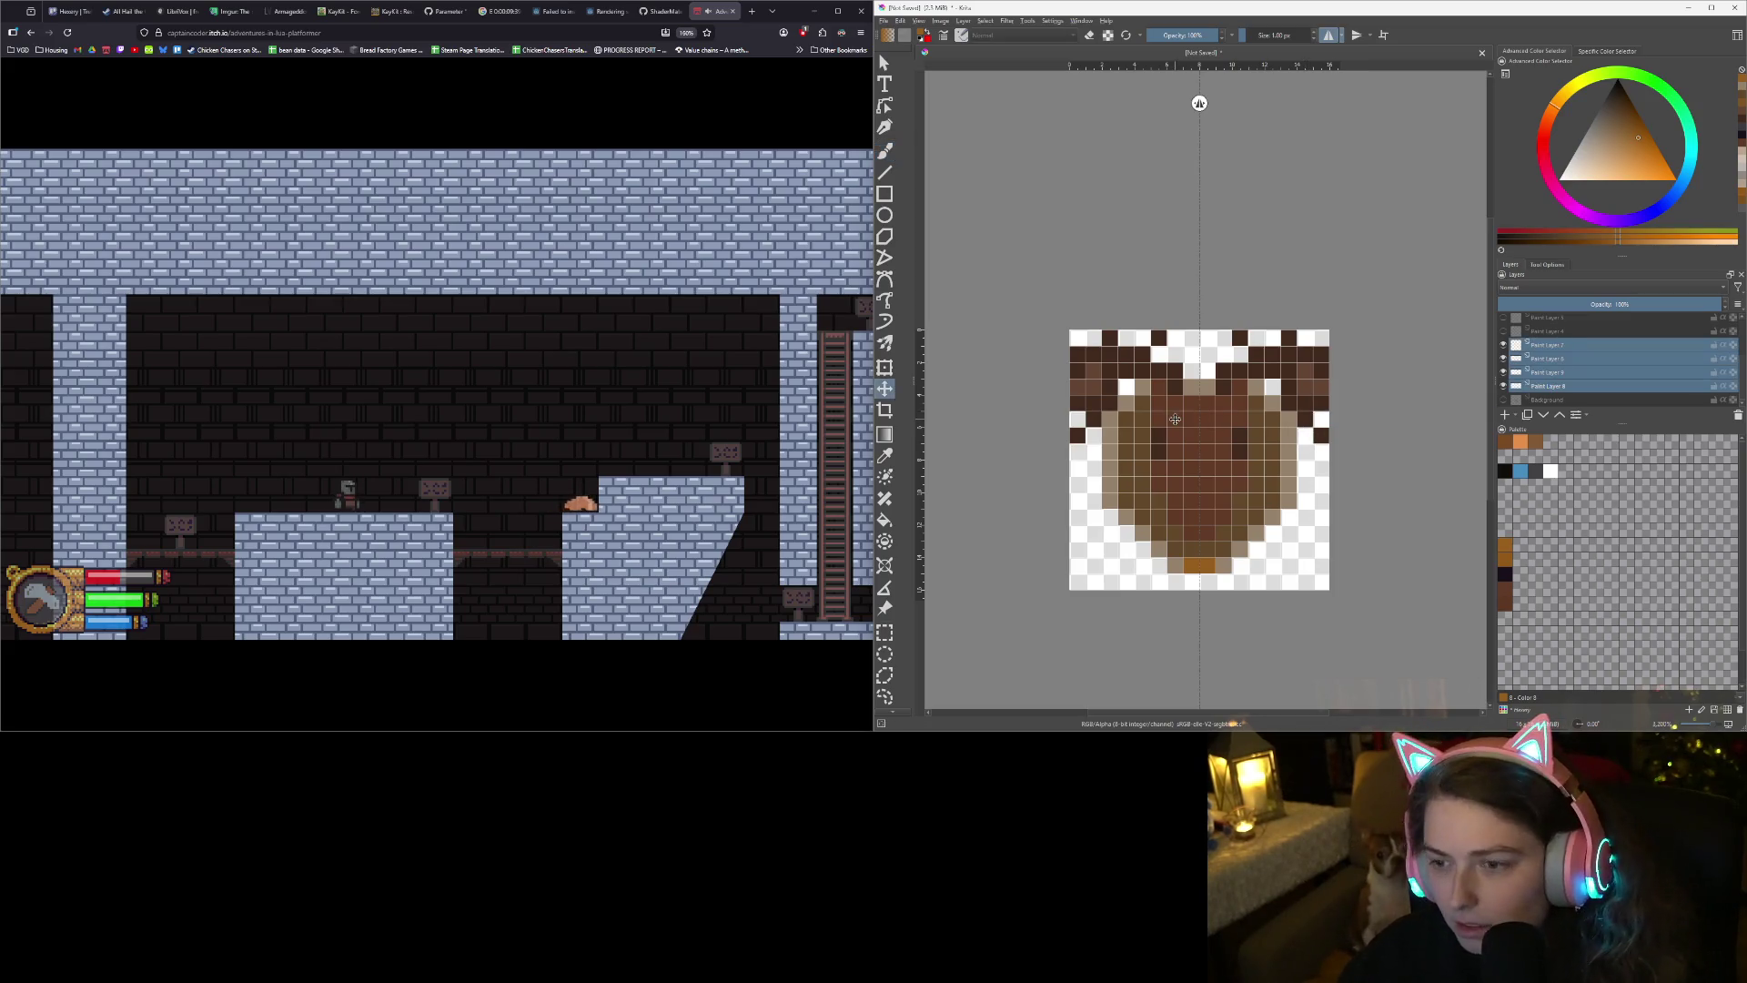
pyautogui.moveTo(1190, 434); pyautogui.dragTo(1190, 441)
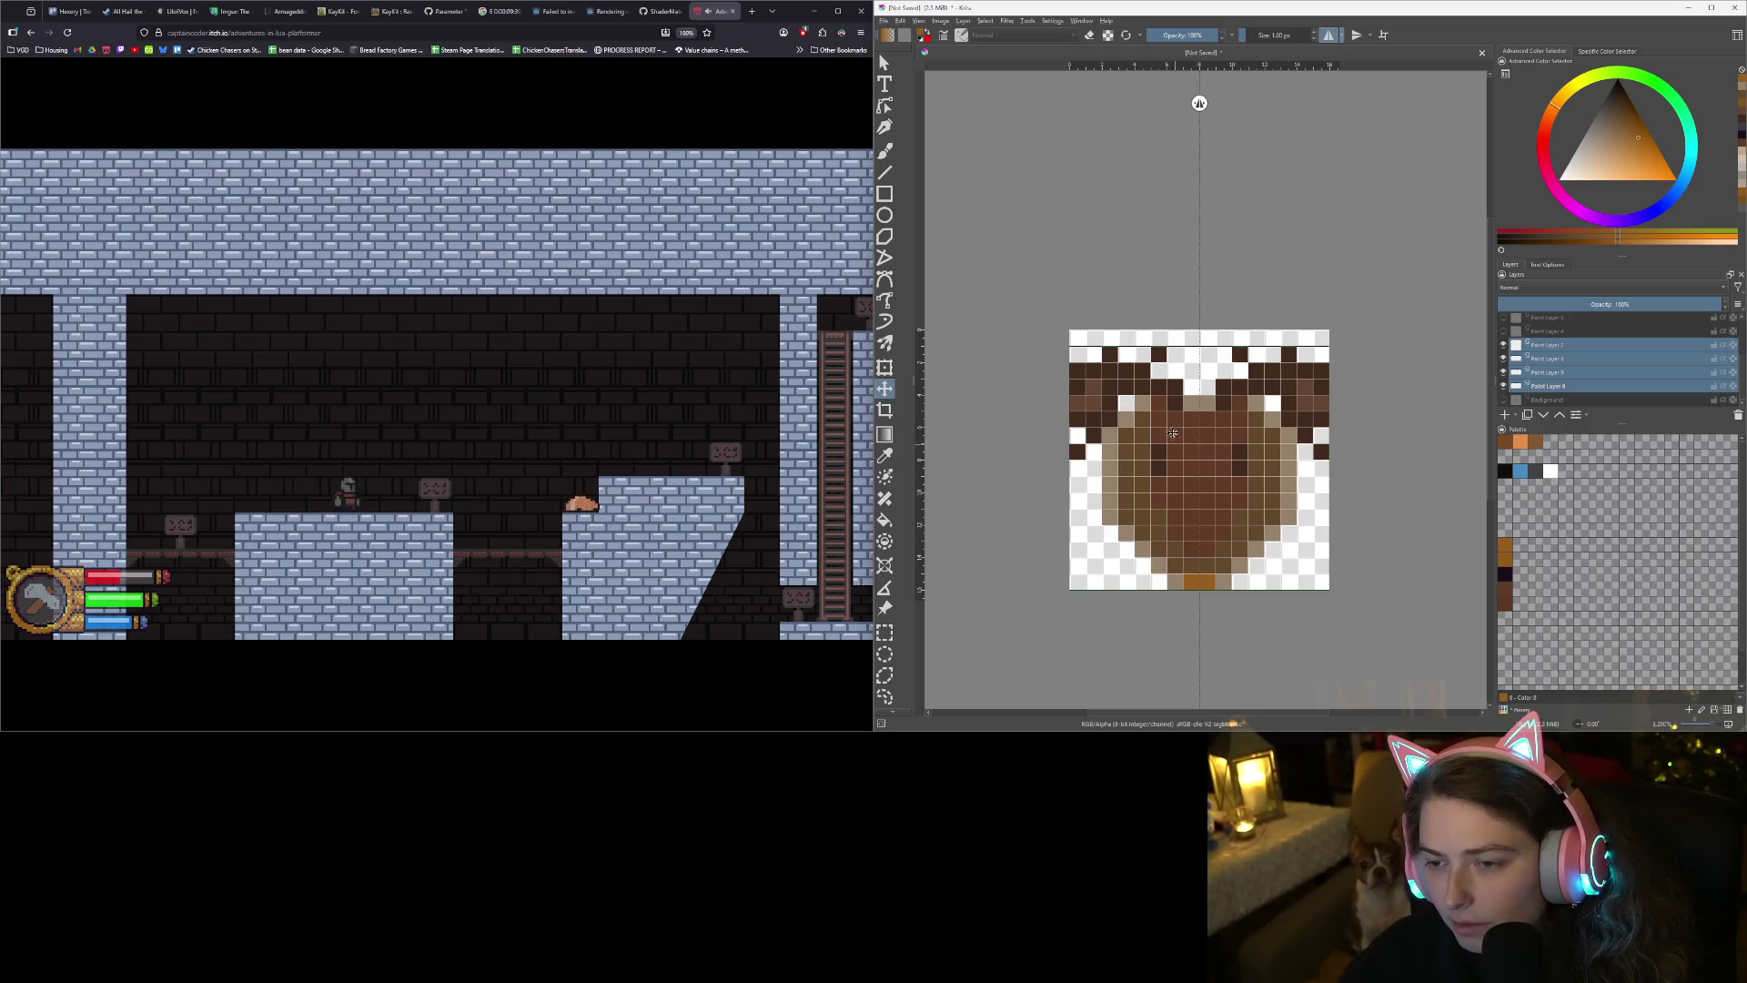
pyautogui.press('b')
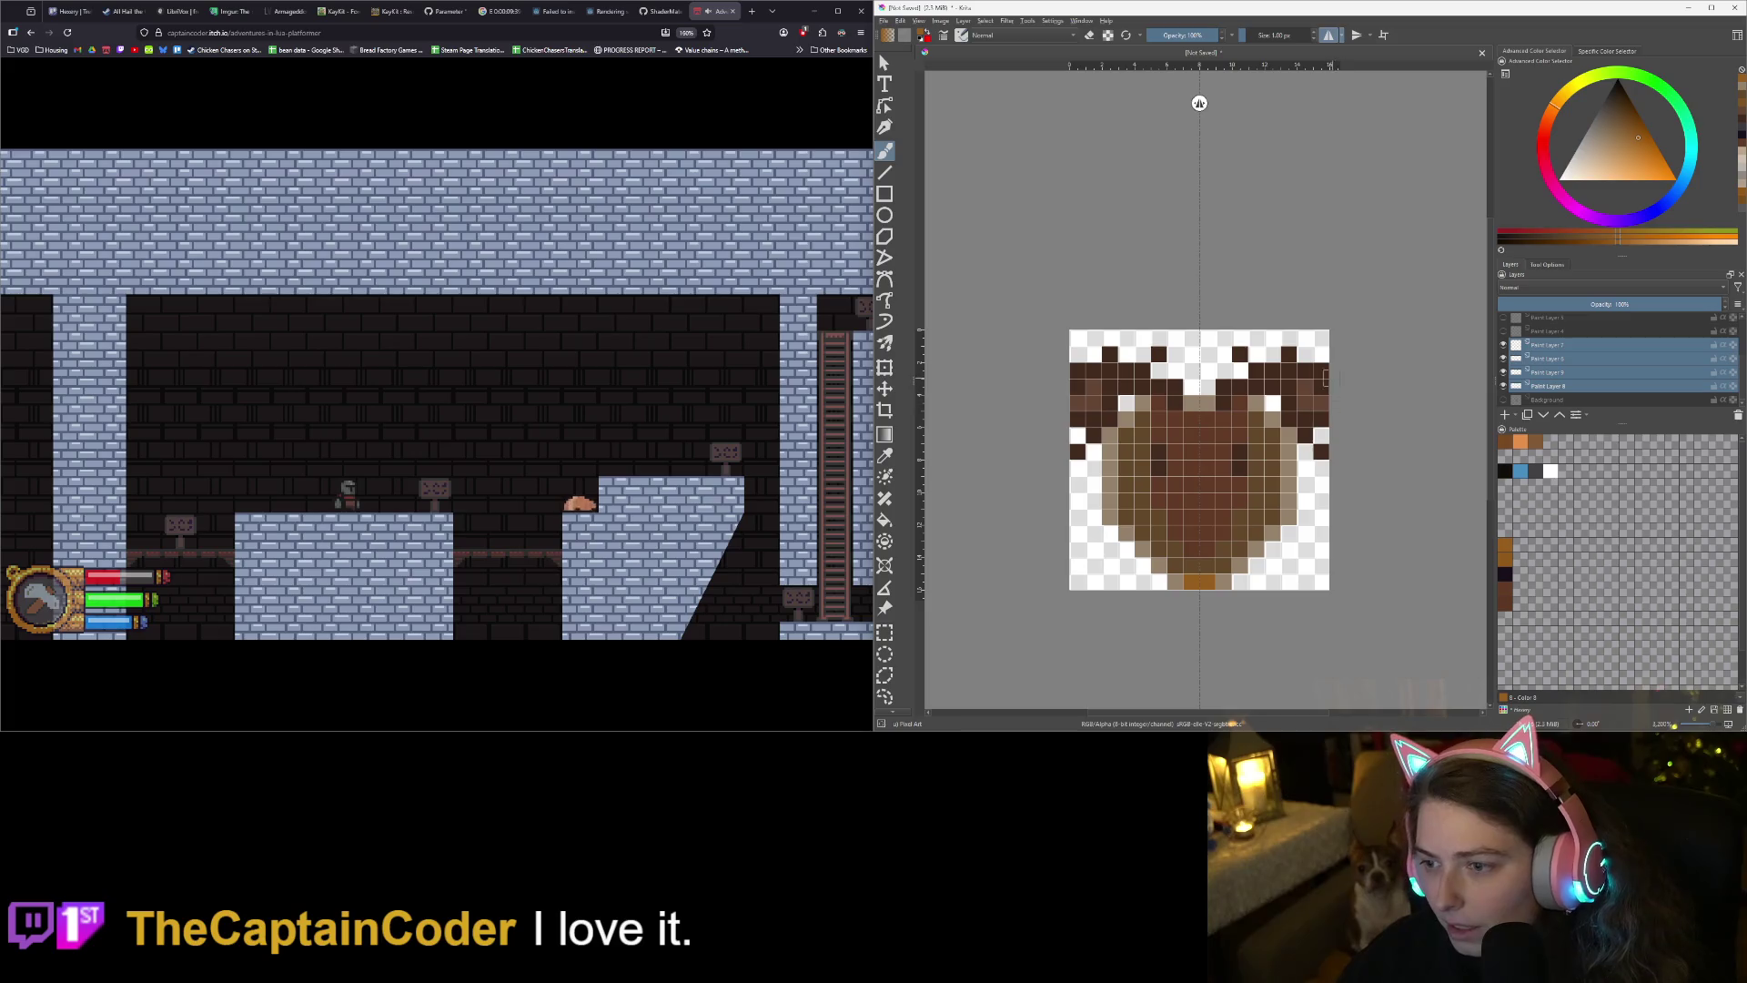
# - Toggle Paint Layers 6, 7, 8 and the head fill layer off and on to check them, then select Paint Layer 8
pyautogui.click(1515, 358)
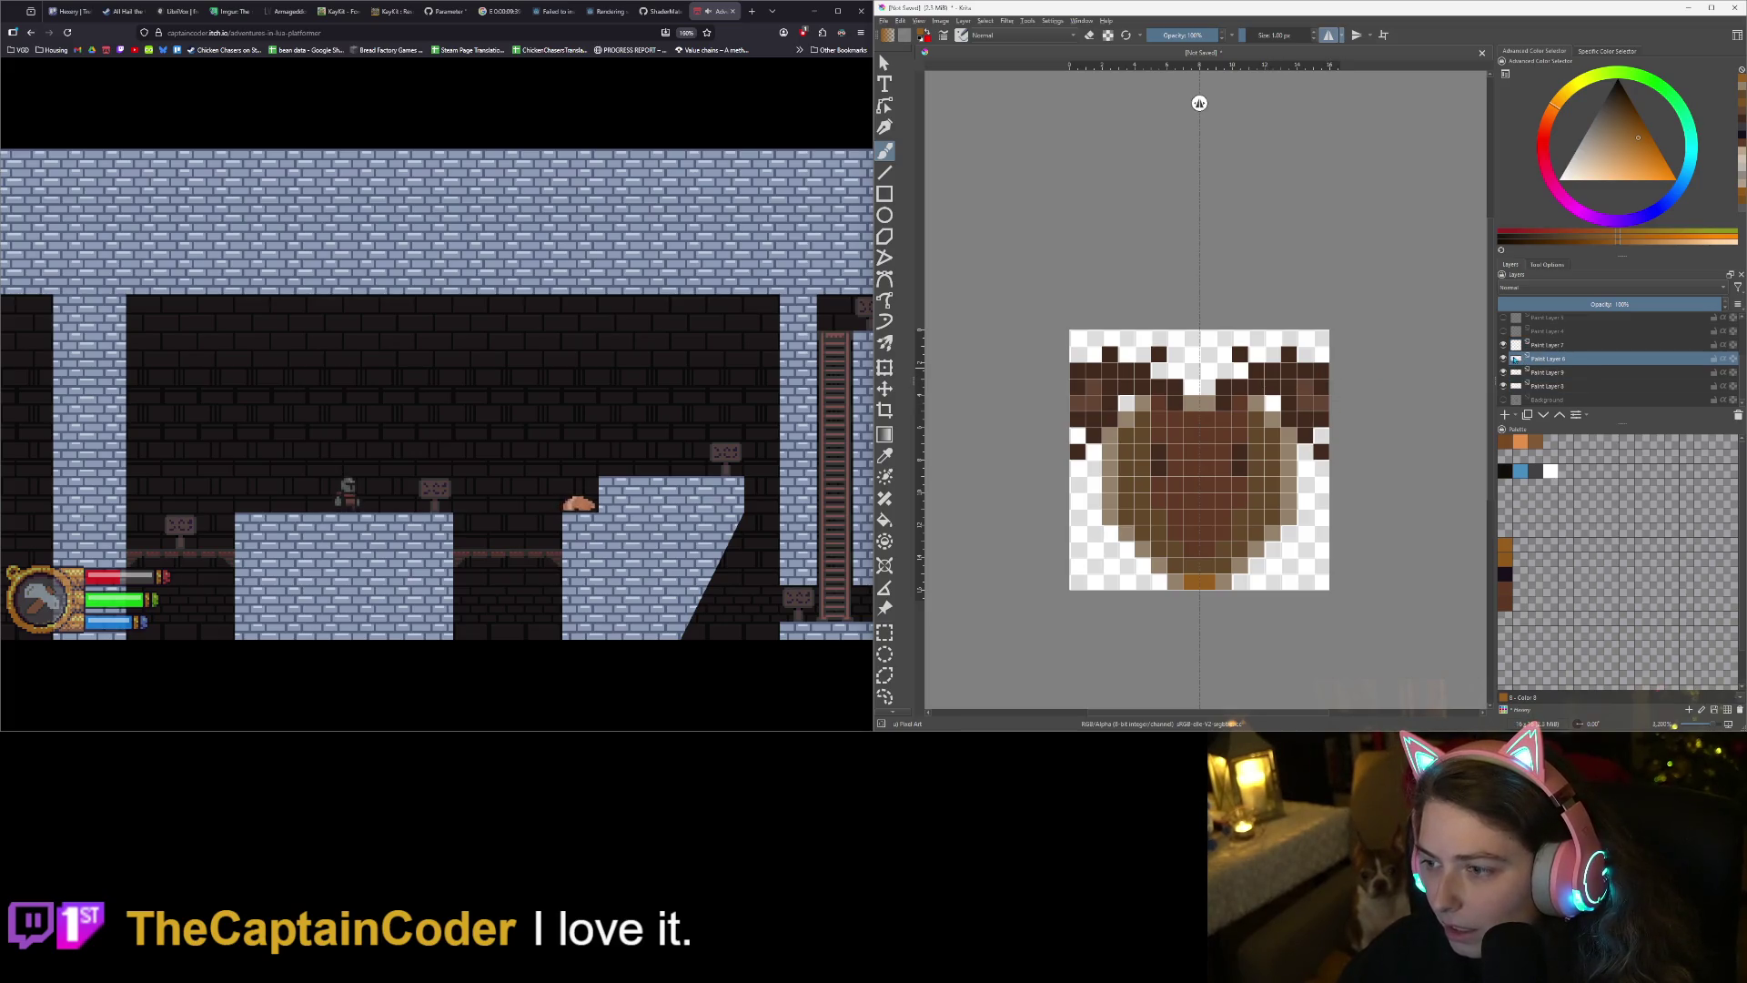
pyautogui.moveTo(1515, 359)
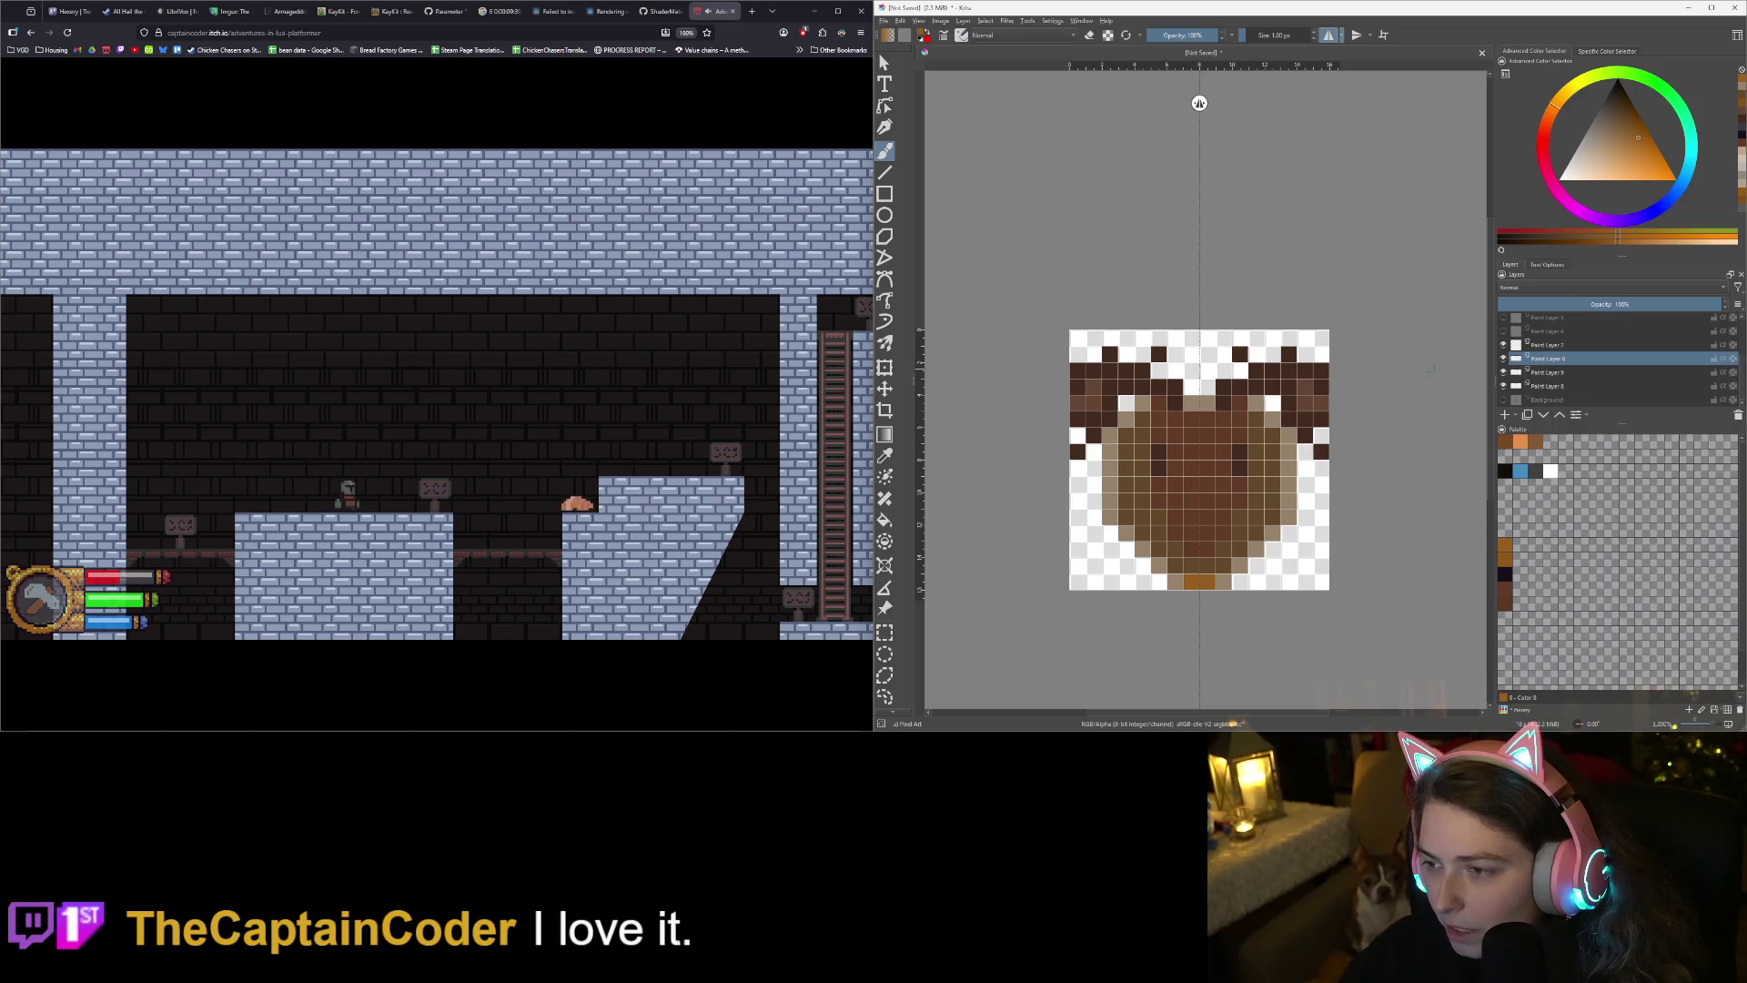
pyautogui.click(1502, 359)
pyautogui.click(1503, 358)
pyautogui.click(1504, 346)
pyautogui.click(1504, 345)
pyautogui.click(1502, 372)
pyautogui.click(1503, 372)
pyautogui.click(1503, 386)
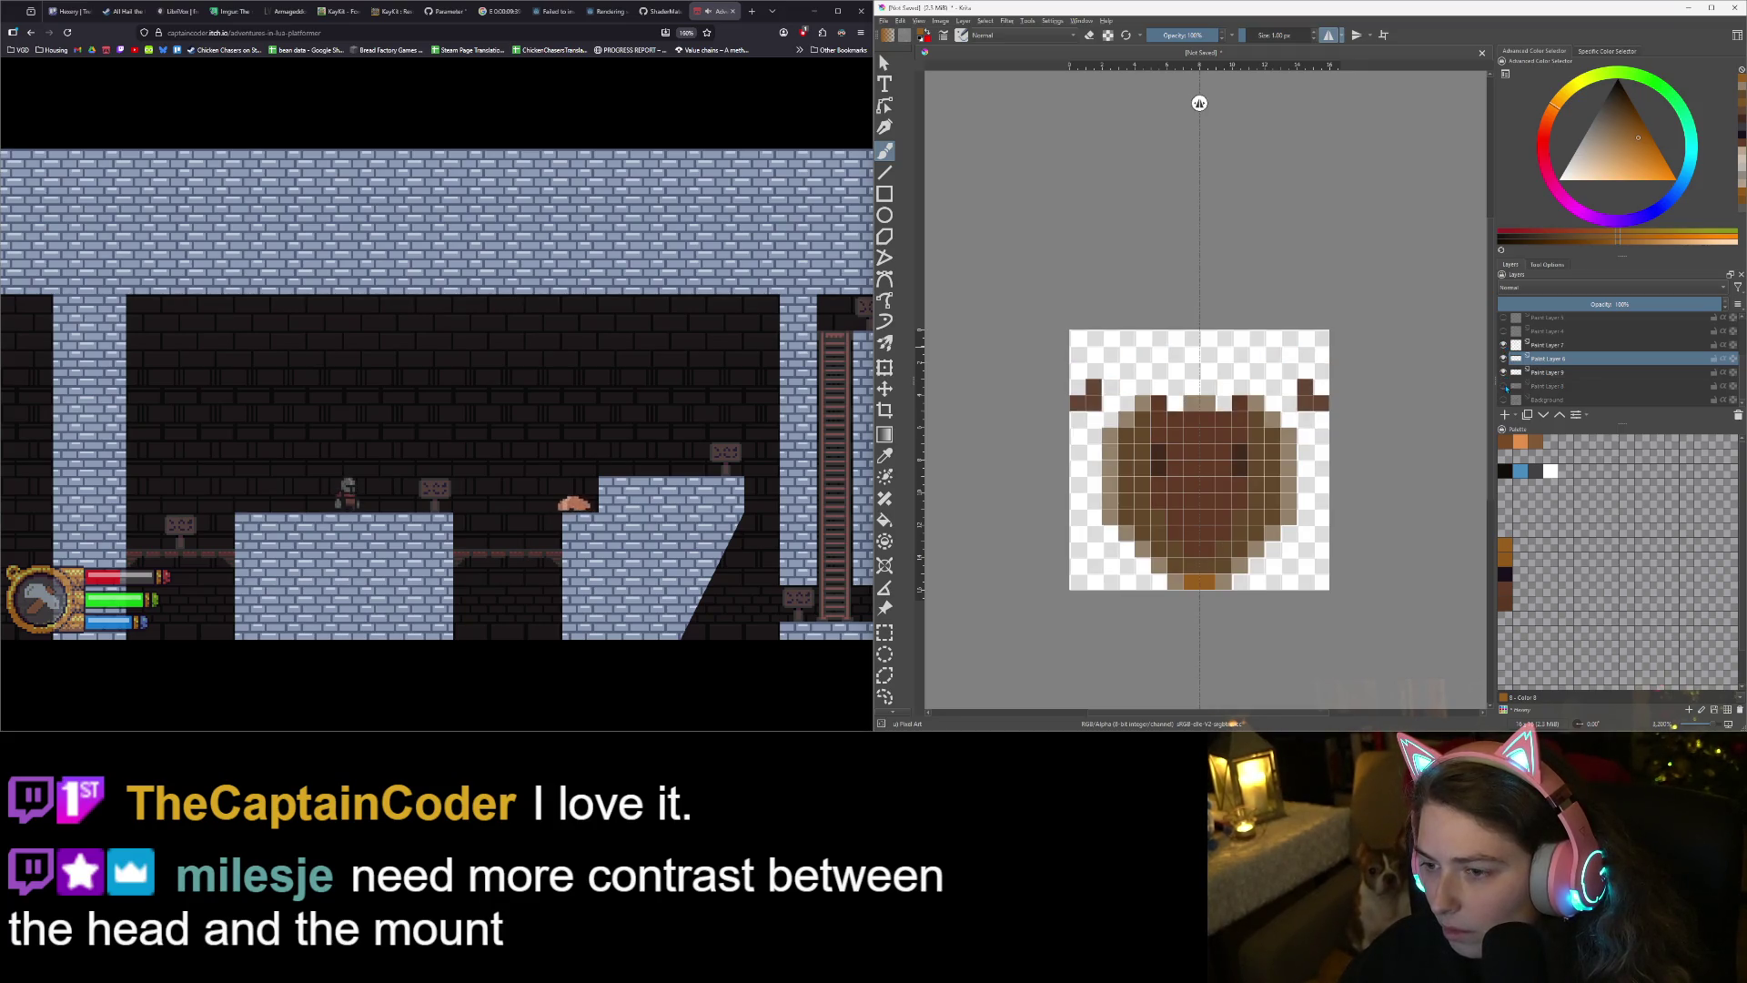
pyautogui.click(1503, 385)
pyautogui.click(1544, 387)
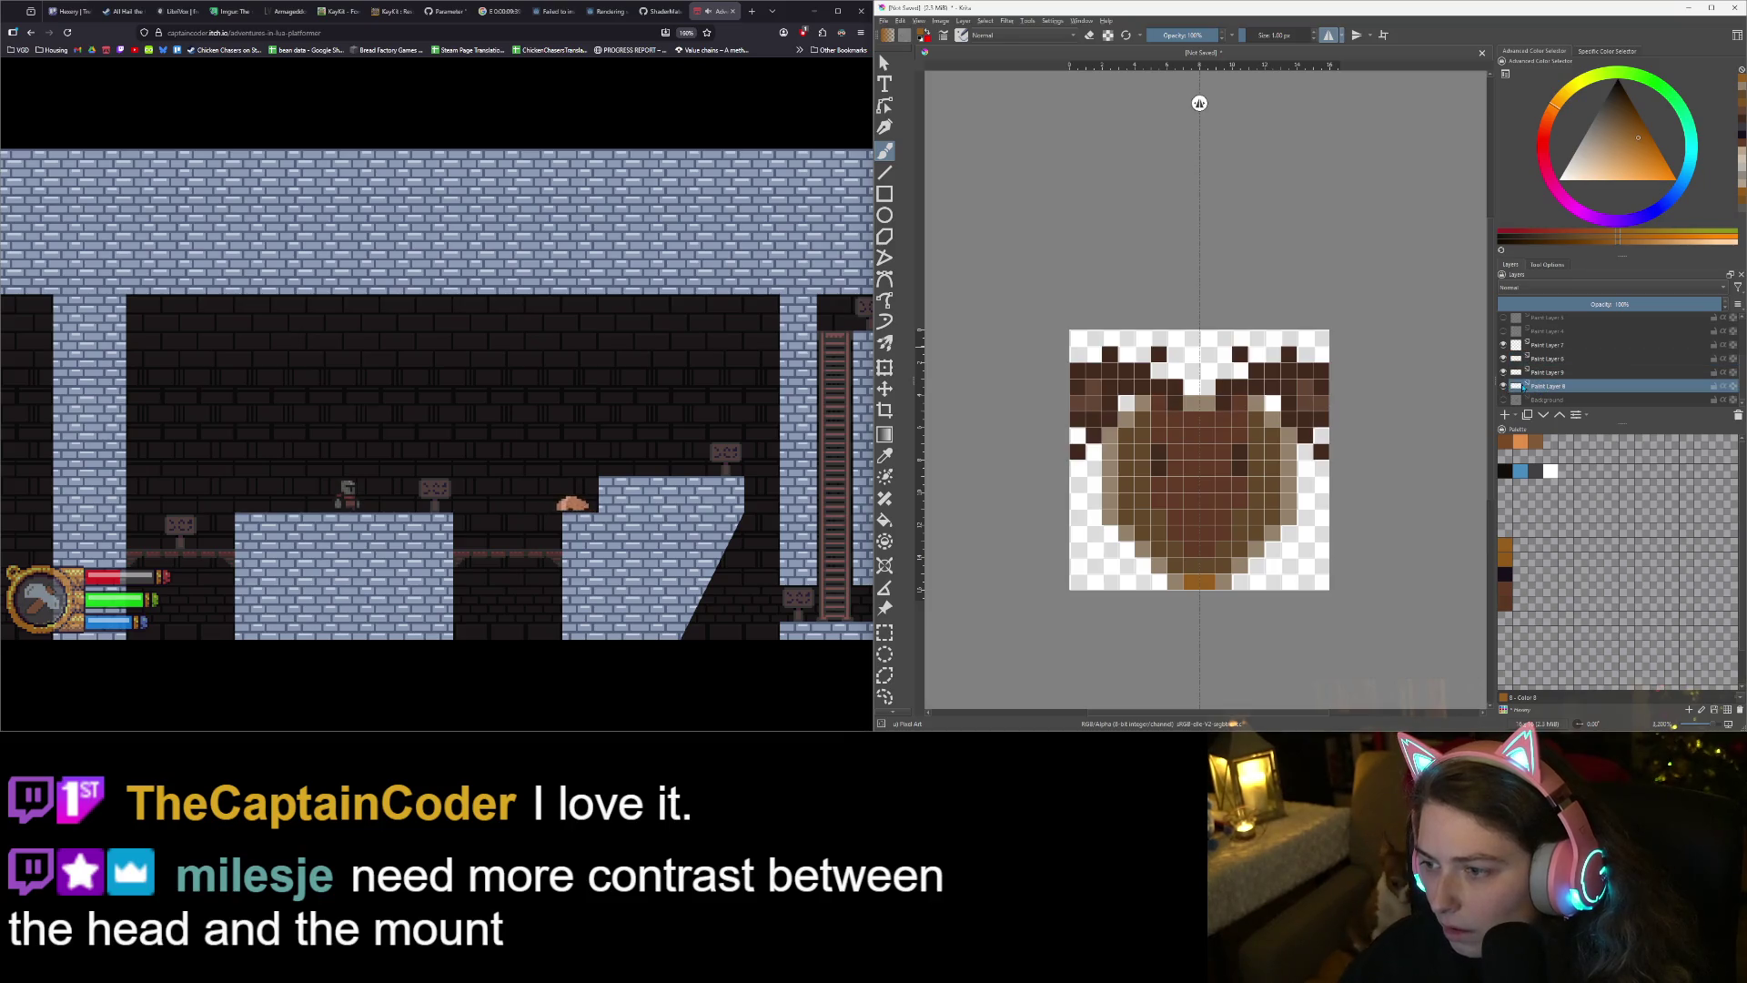
# - On Paint Layer 9, pick a light tan and flood-fill the head's band, then undo it
pyautogui.moveTo(1515, 387)
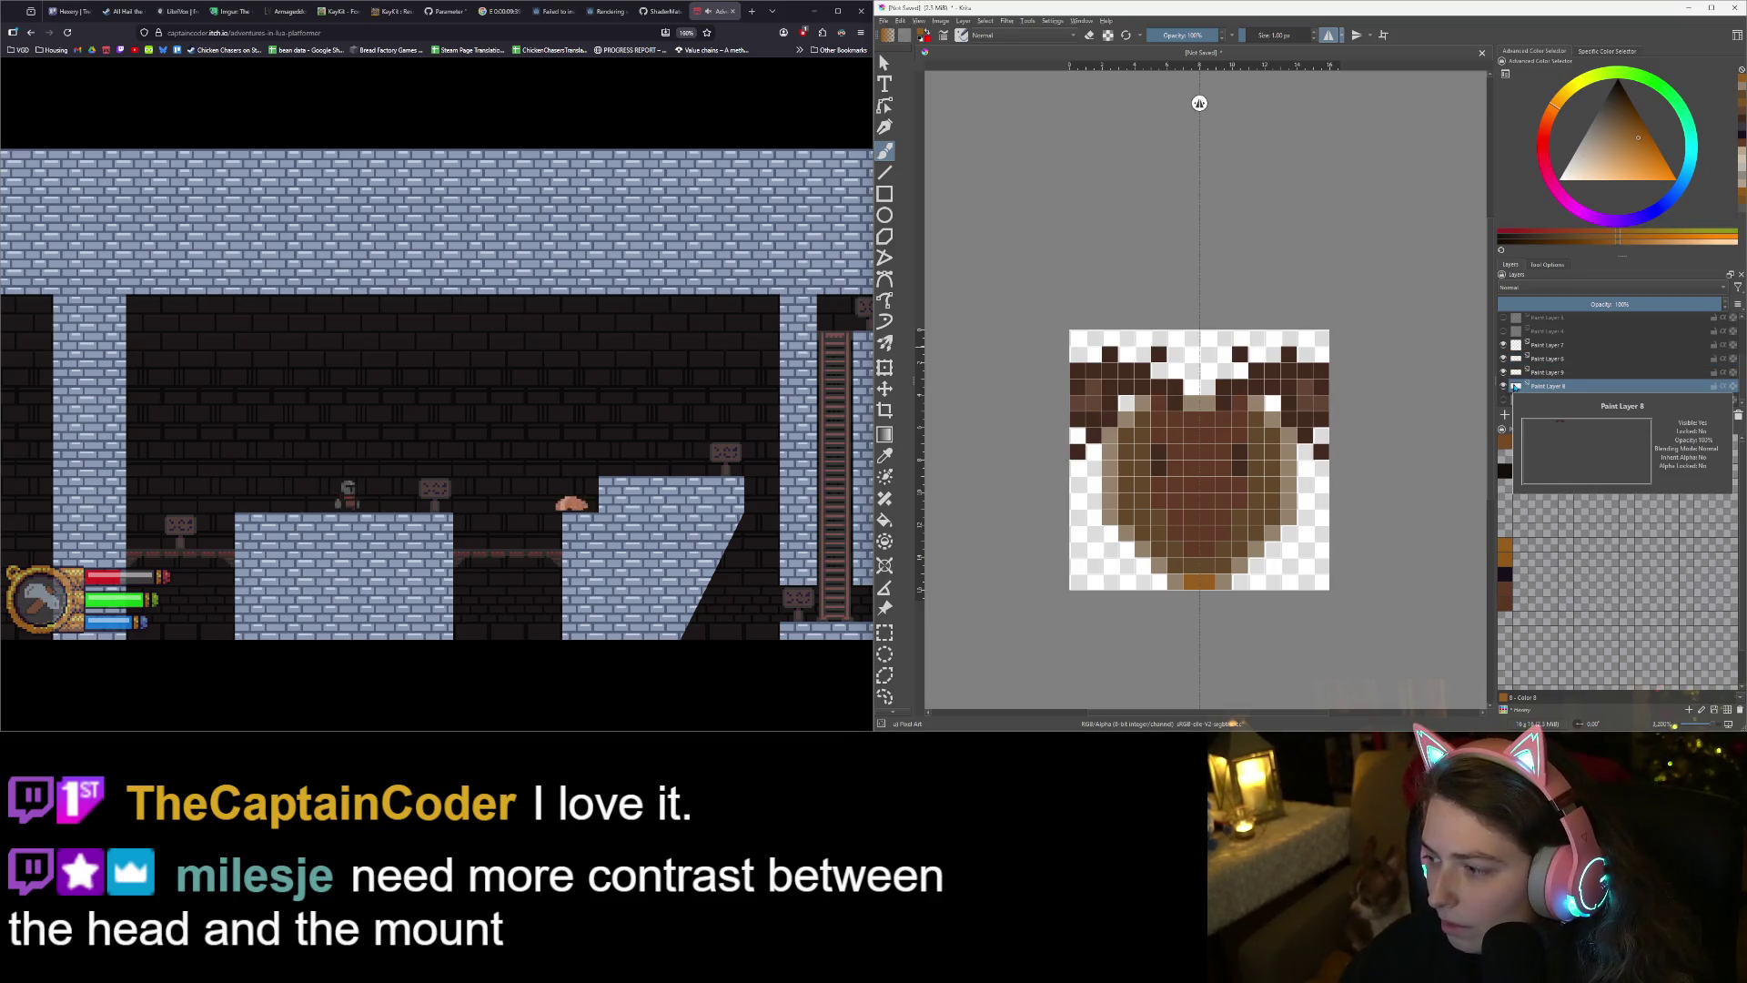
pyautogui.scroll(2, 1246, 520)
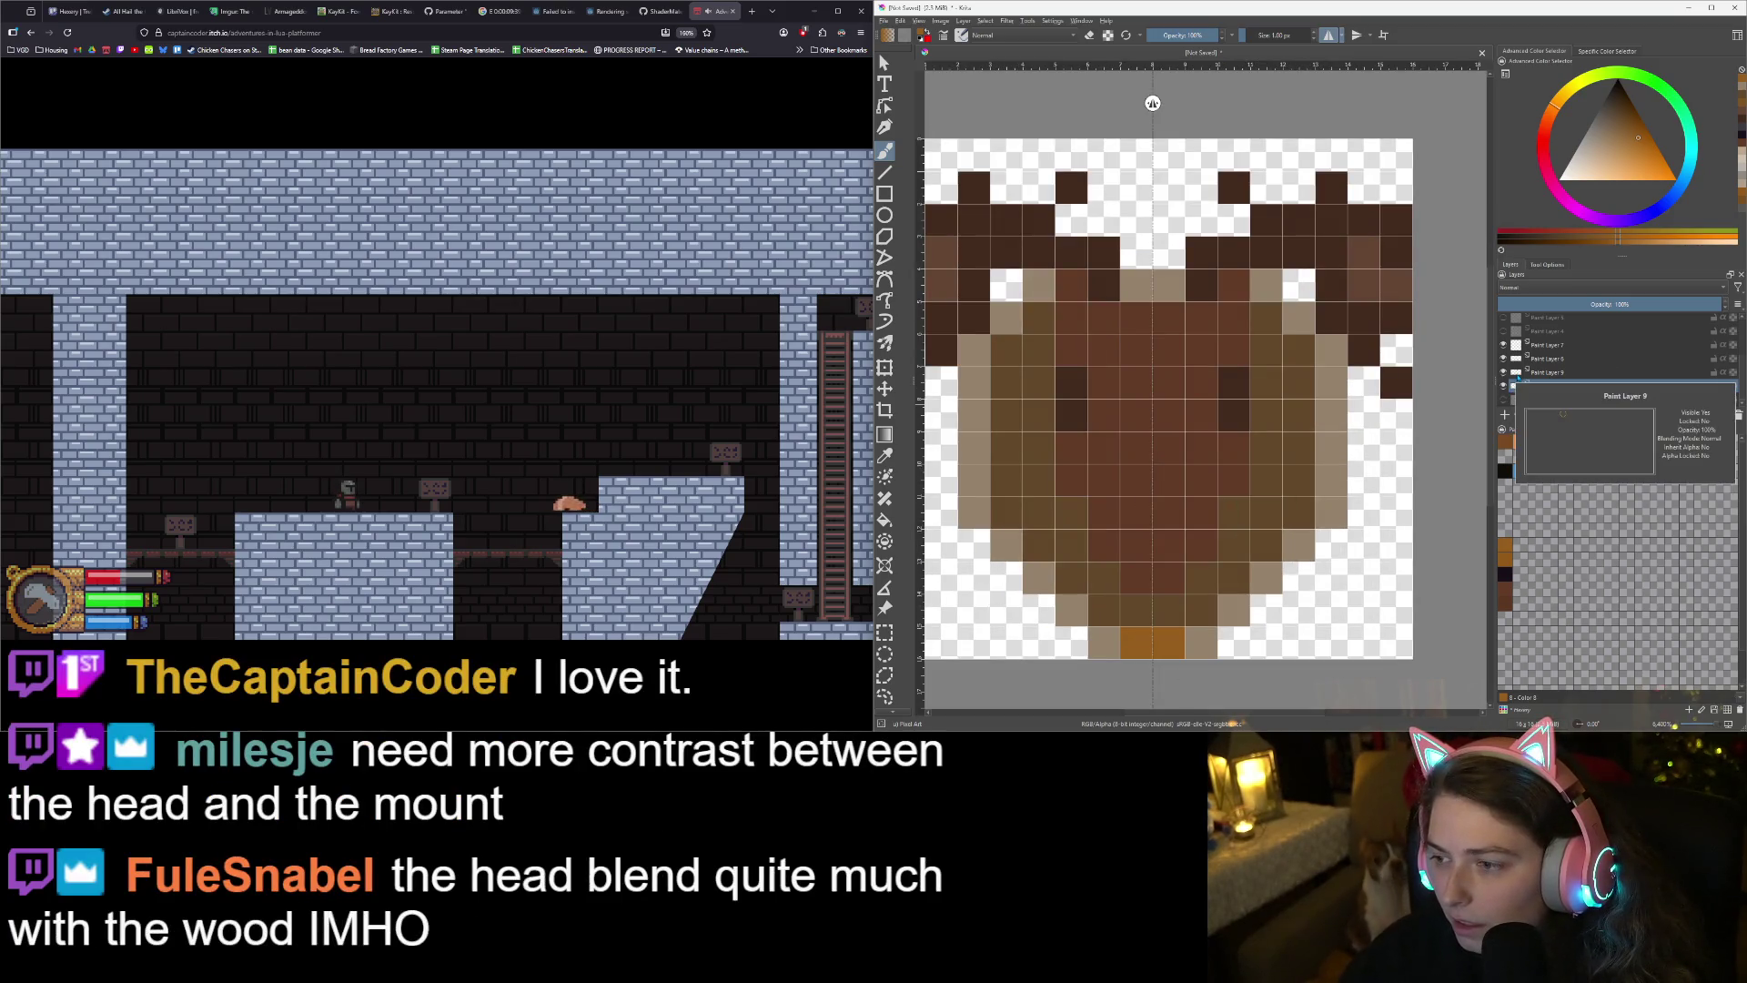
pyautogui.click(1517, 375)
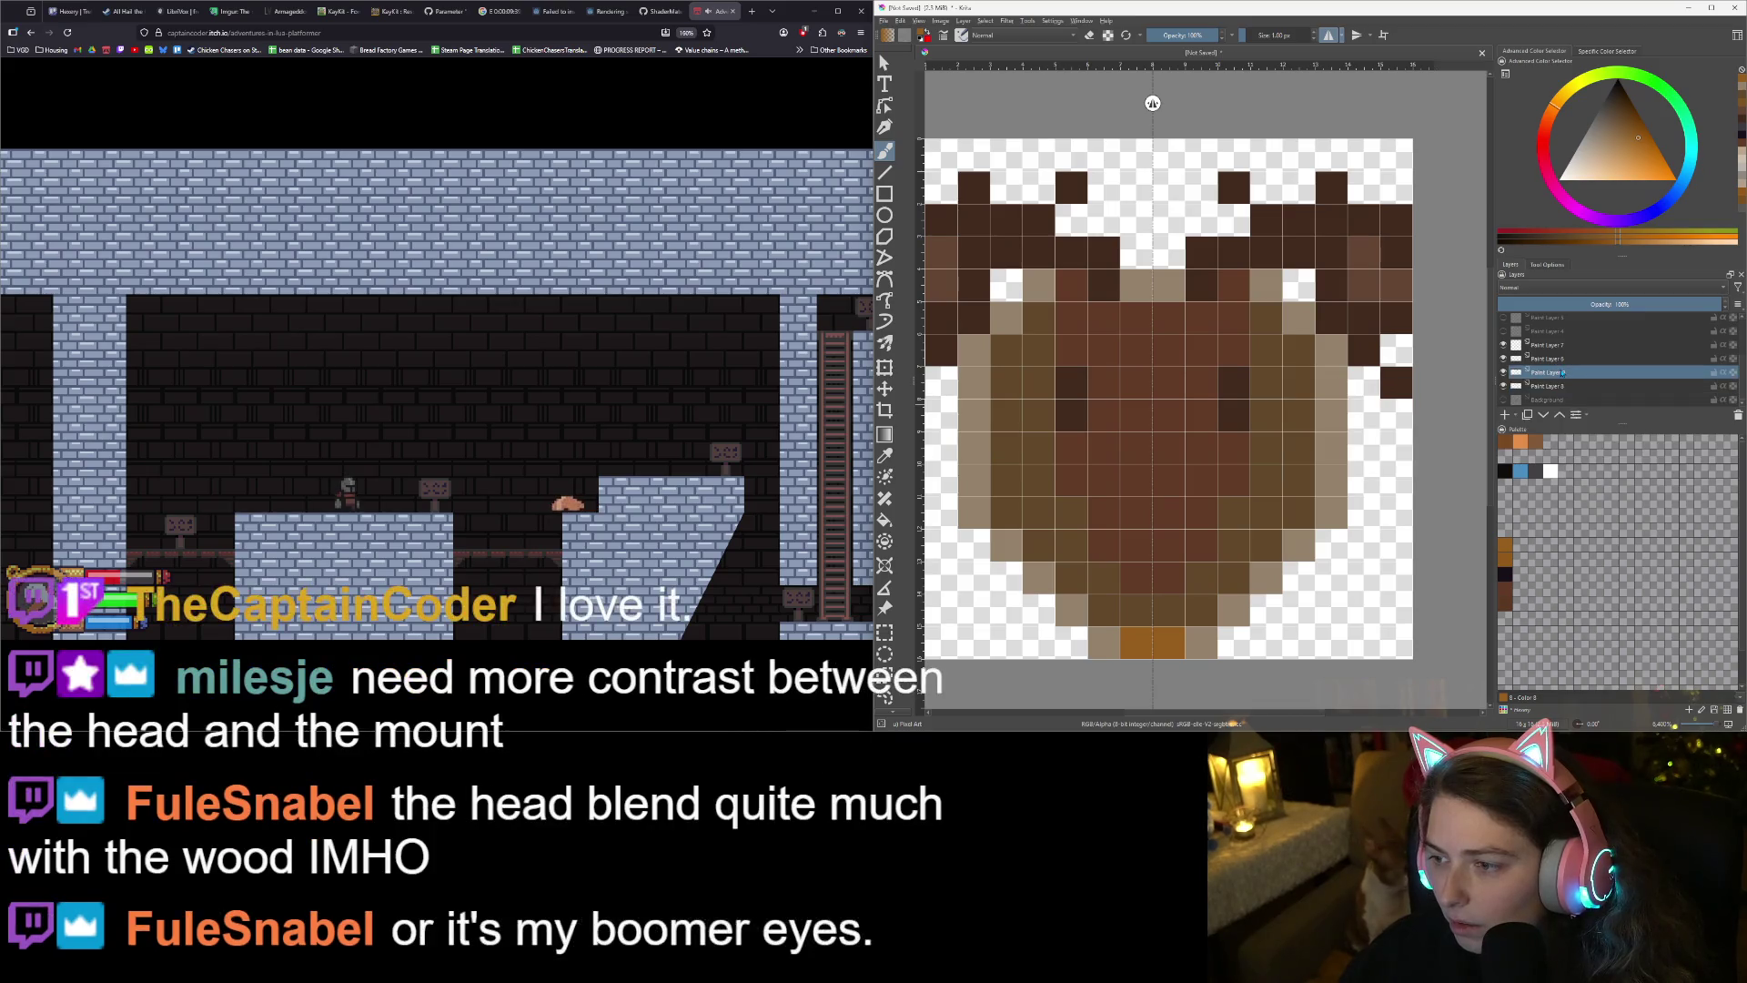
pyautogui.scroll(-2, 1367, 400)
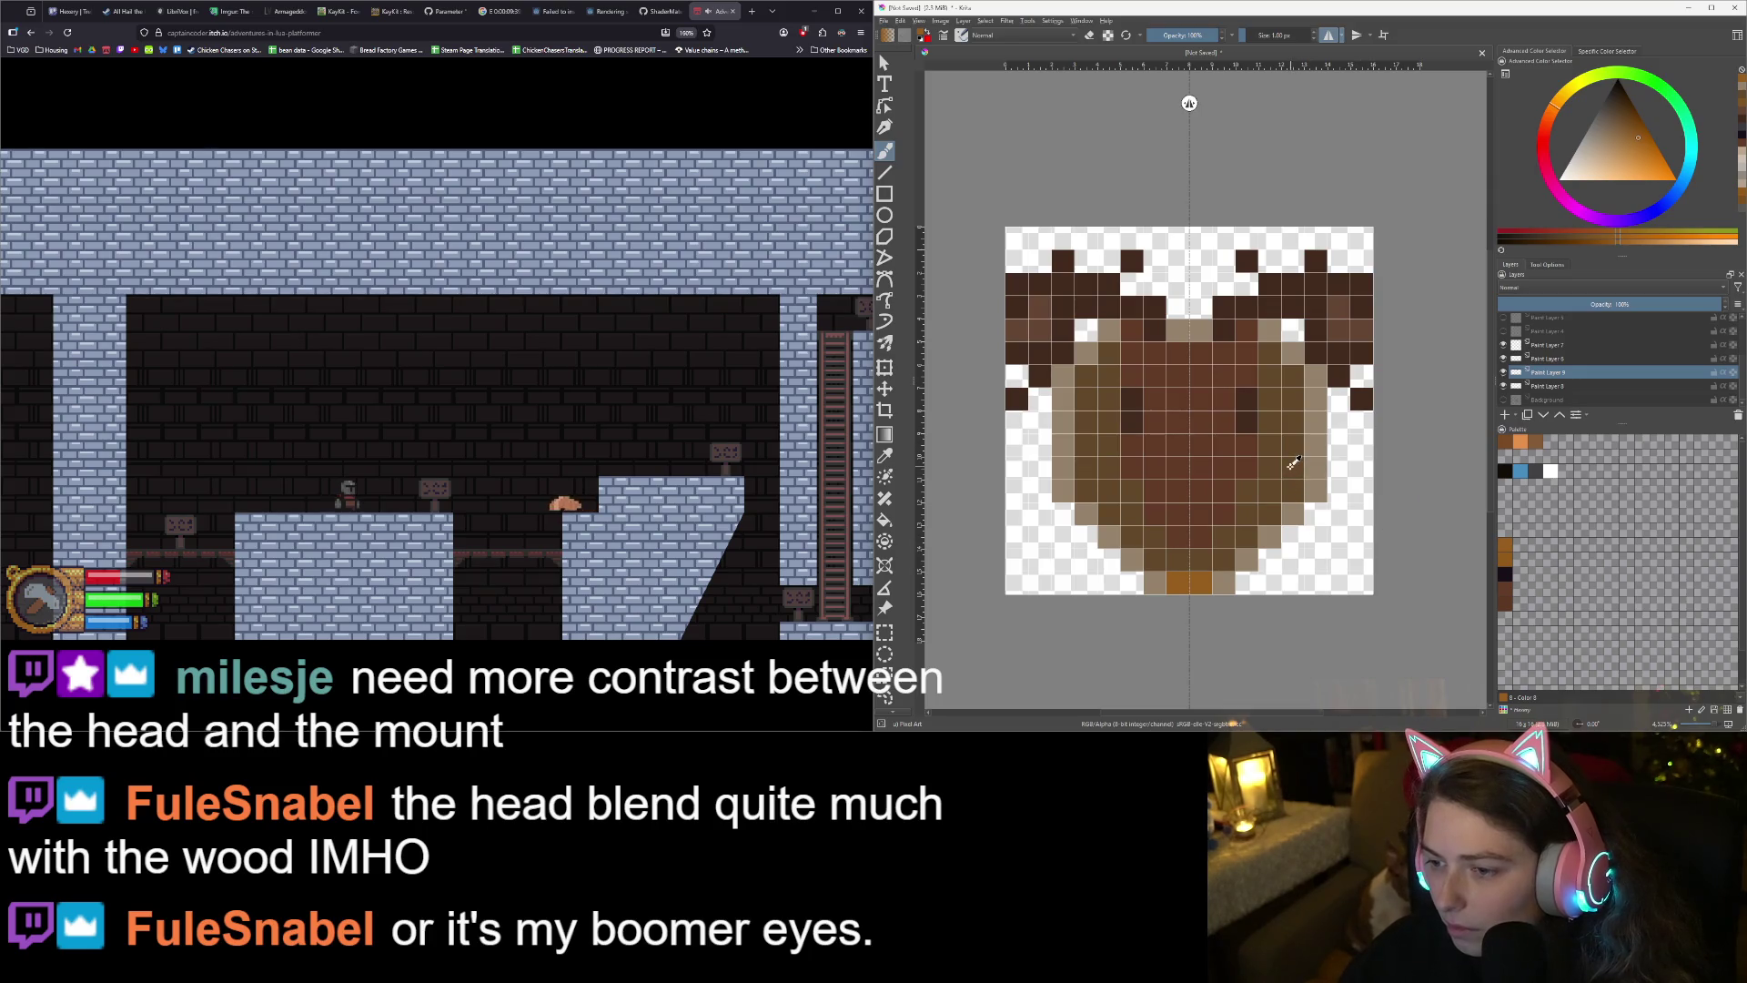
pyautogui.keyDown('ctrl'); pyautogui.click(1321, 444); pyautogui.keyUp('ctrl')
pyautogui.click(1610, 137)
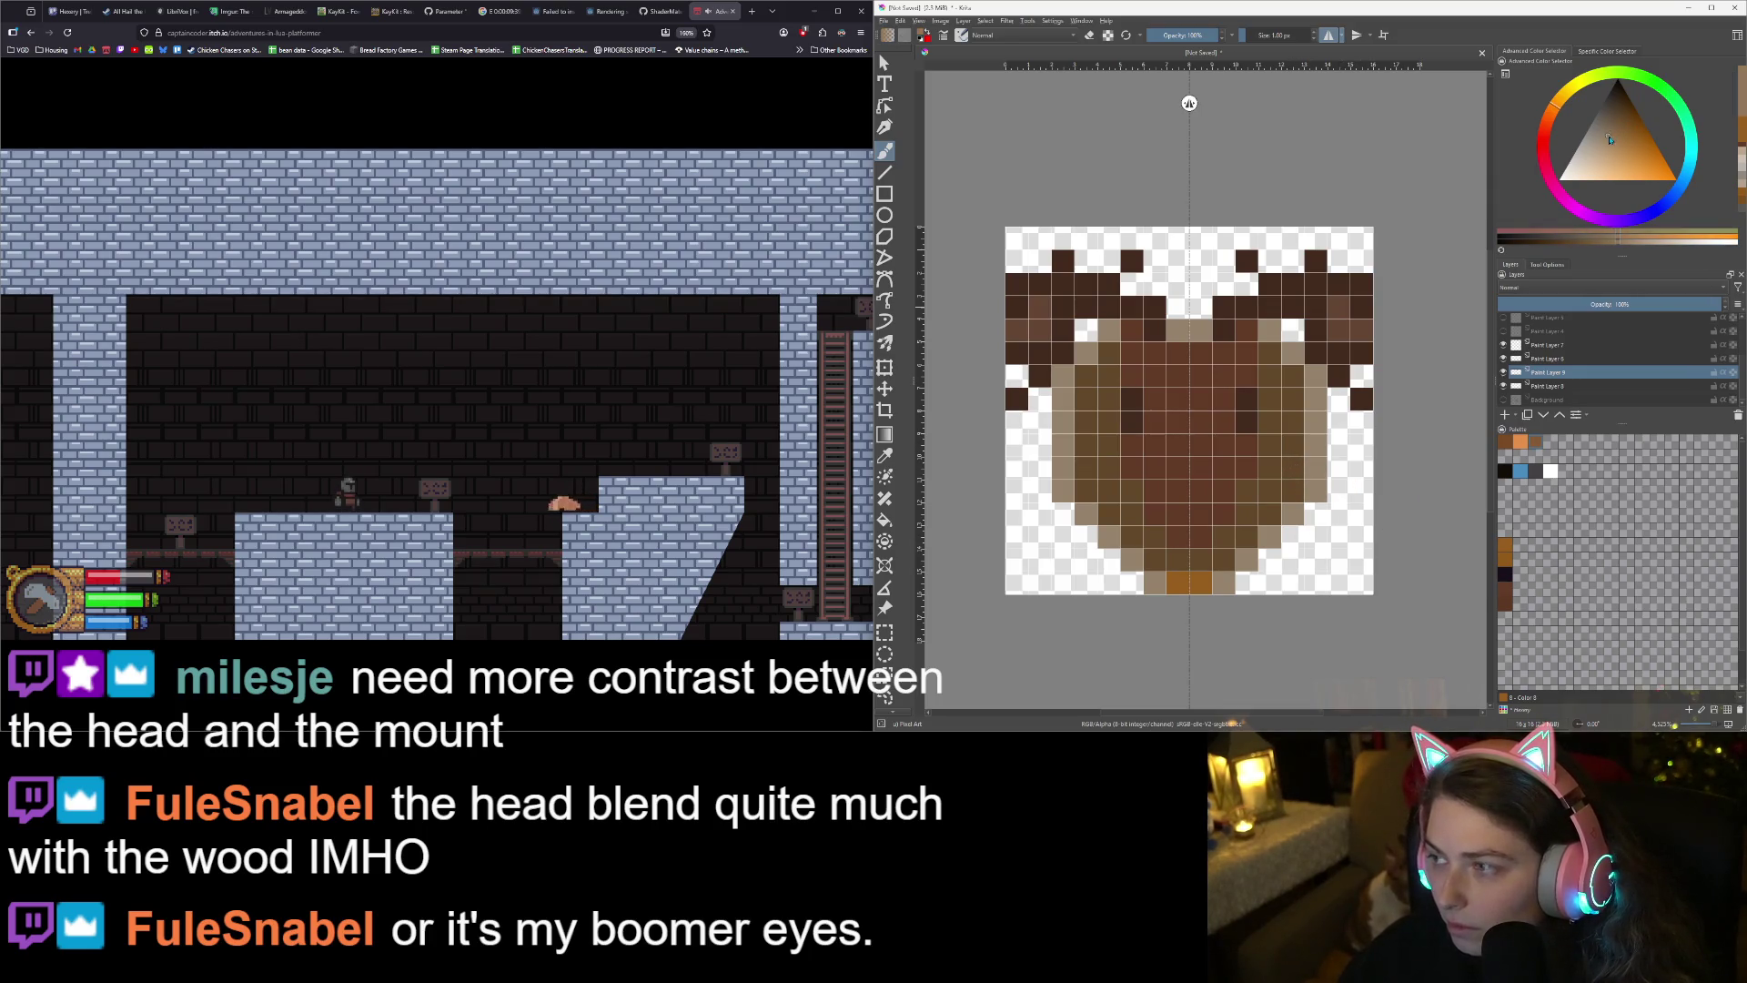
pyautogui.press('f')
pyautogui.click(1284, 446)
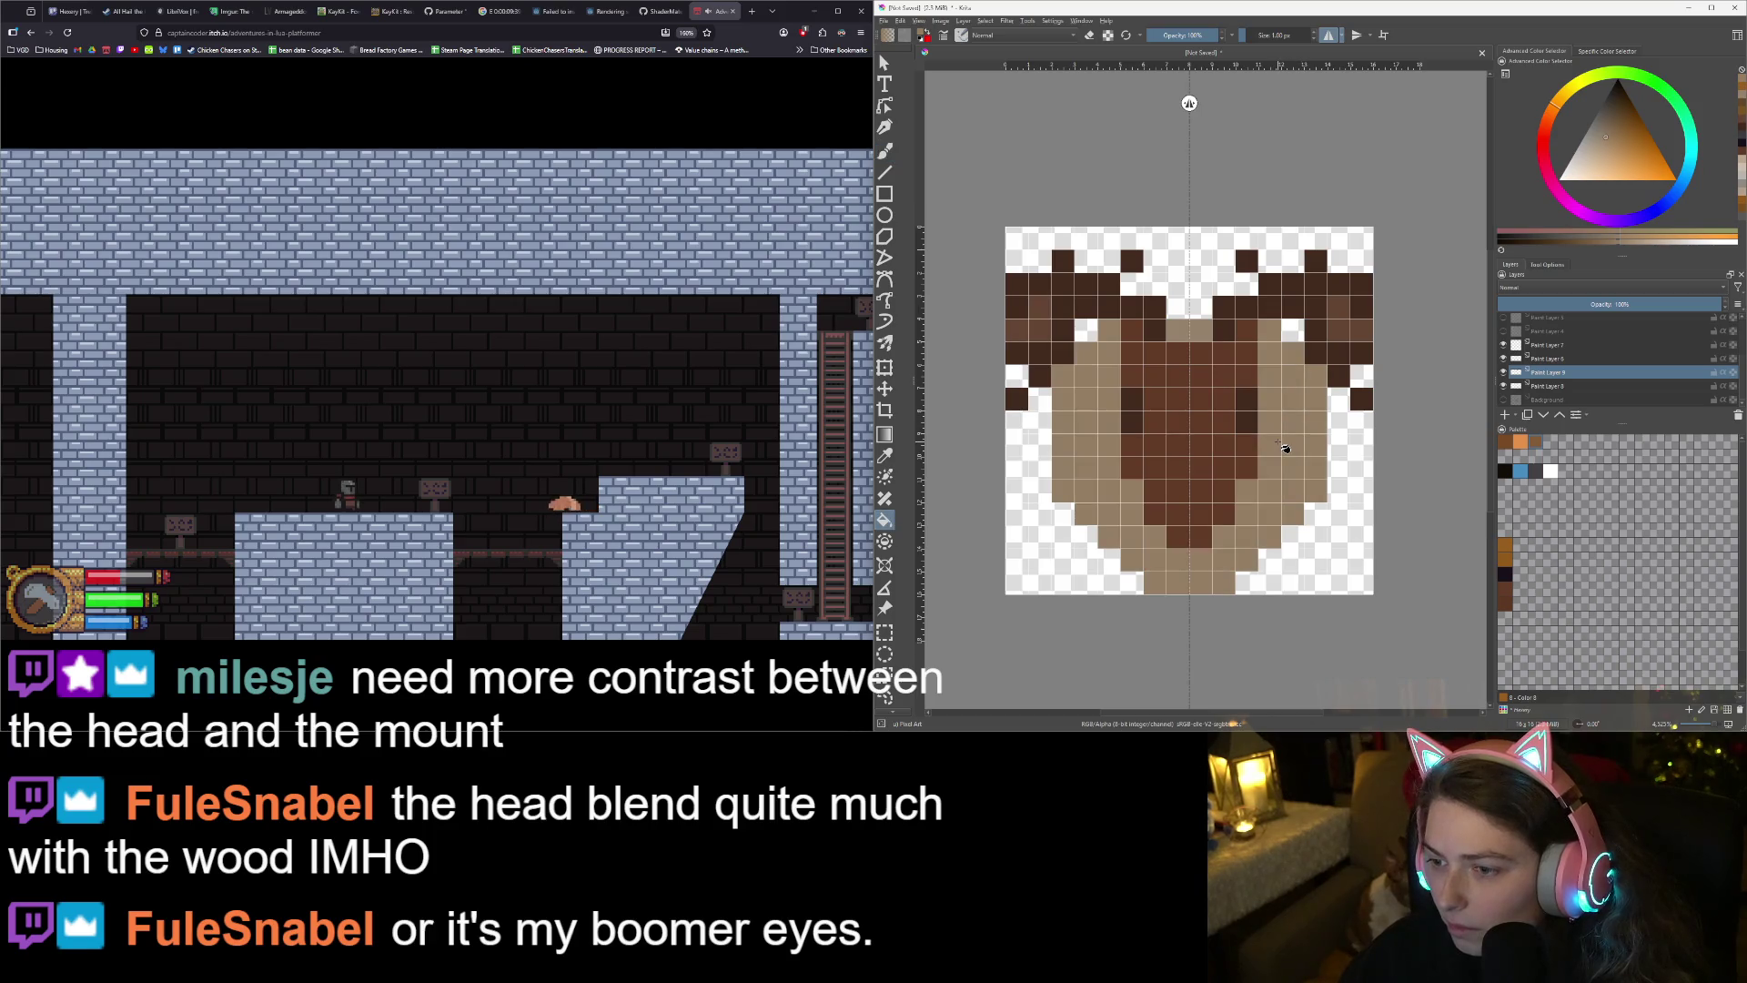
pyautogui.hotkey('ctrl', 'z')
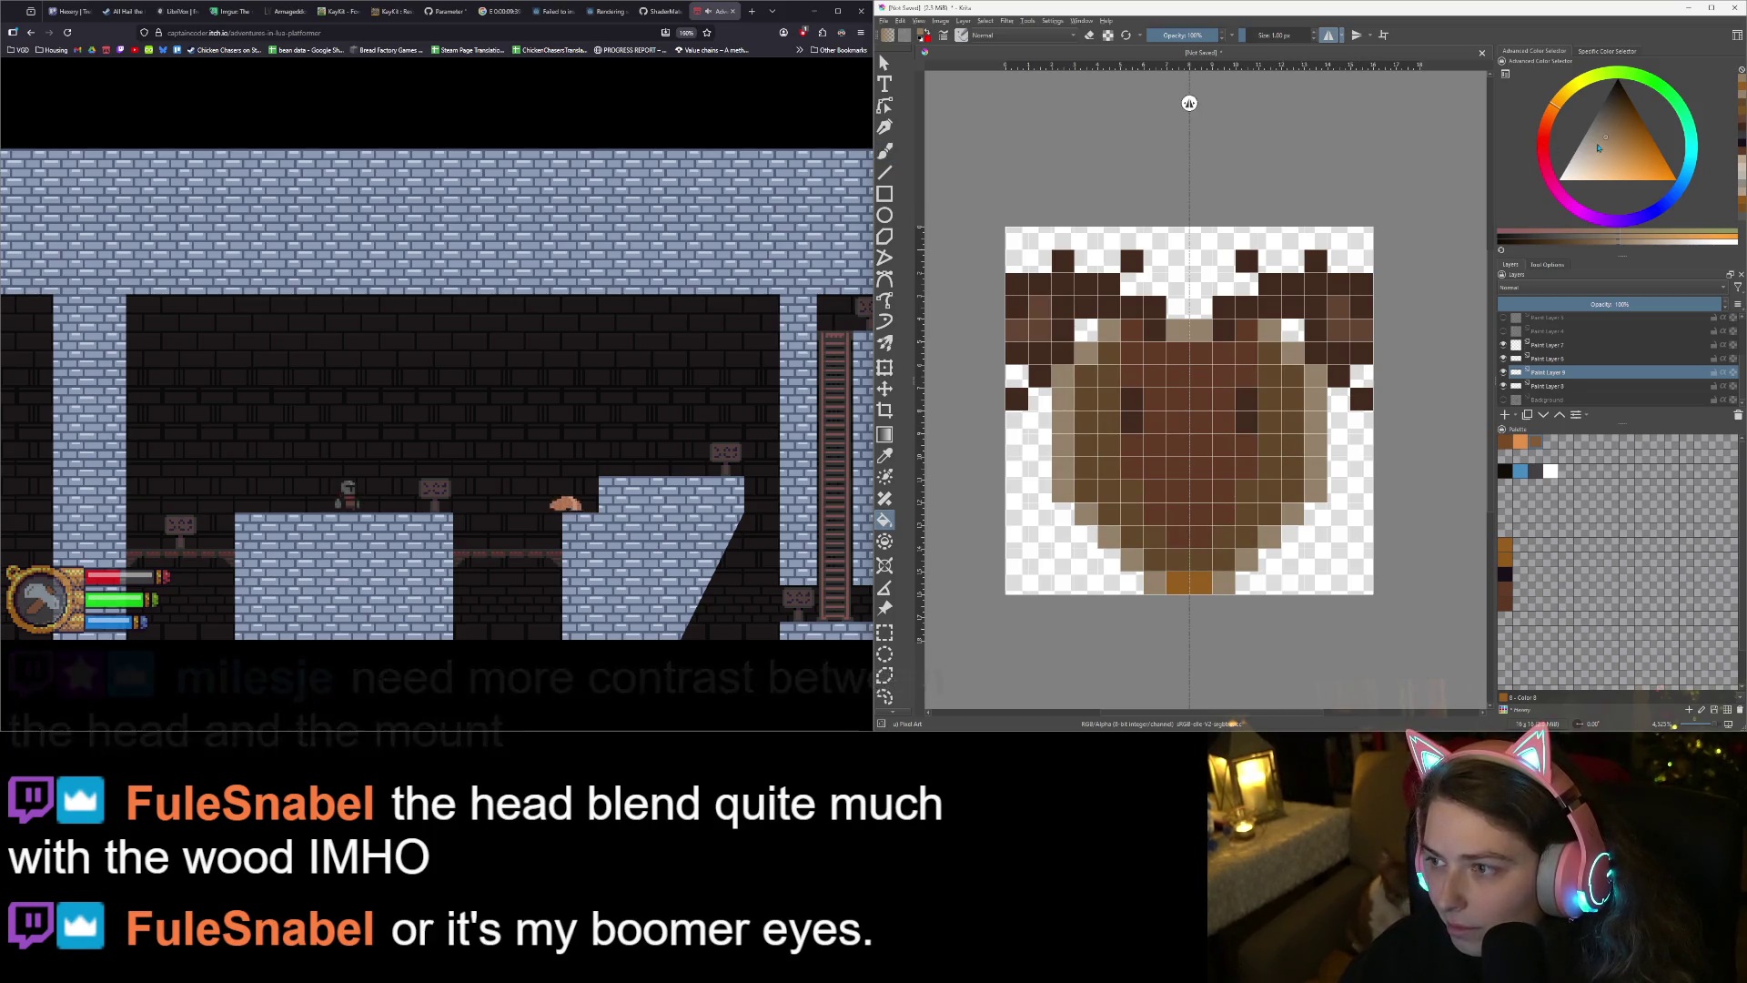
# - Try a darker greyish-tan fill on the outer band and undo it
pyautogui.click(1598, 153)
pyautogui.click(1595, 143)
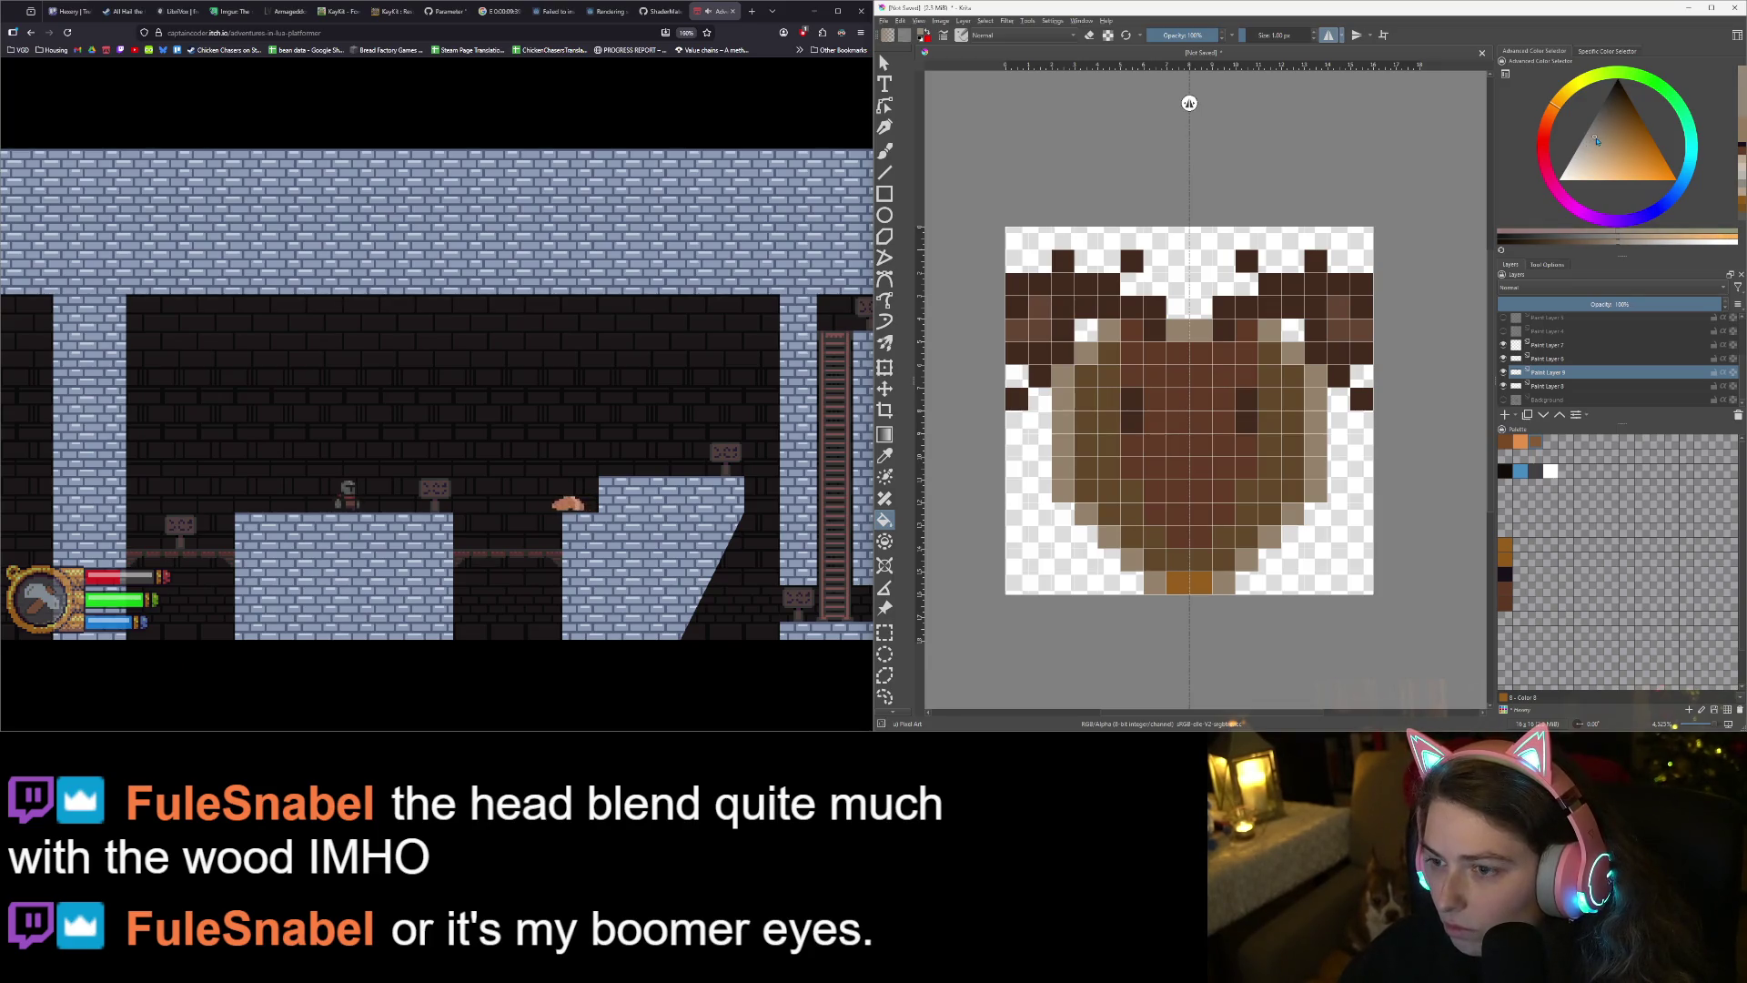
pyautogui.click(1290, 482)
pyautogui.hotkey('ctrl', 'z')
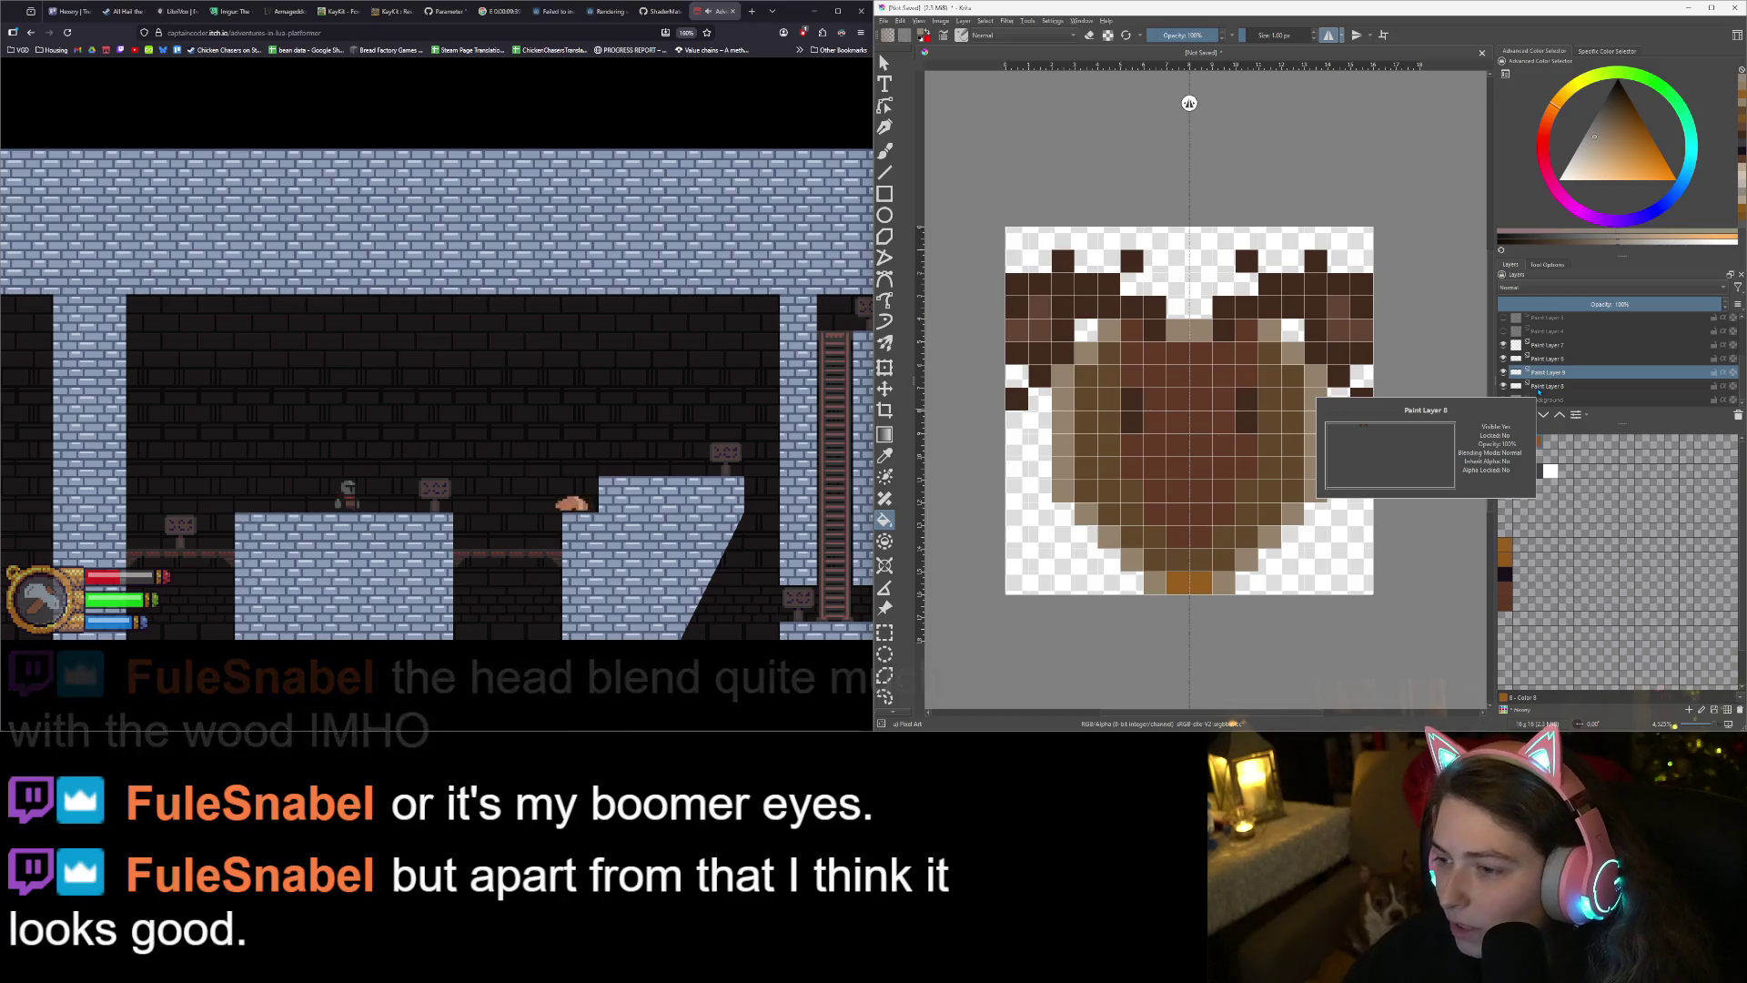
# - Compare with Paint Layer 6 hidden, undo a beige fill, and brush the lower plaque cells light tan
pyautogui.click(1503, 359)
pyautogui.click(1503, 360)
pyautogui.click(1503, 359)
pyautogui.click(1503, 359)
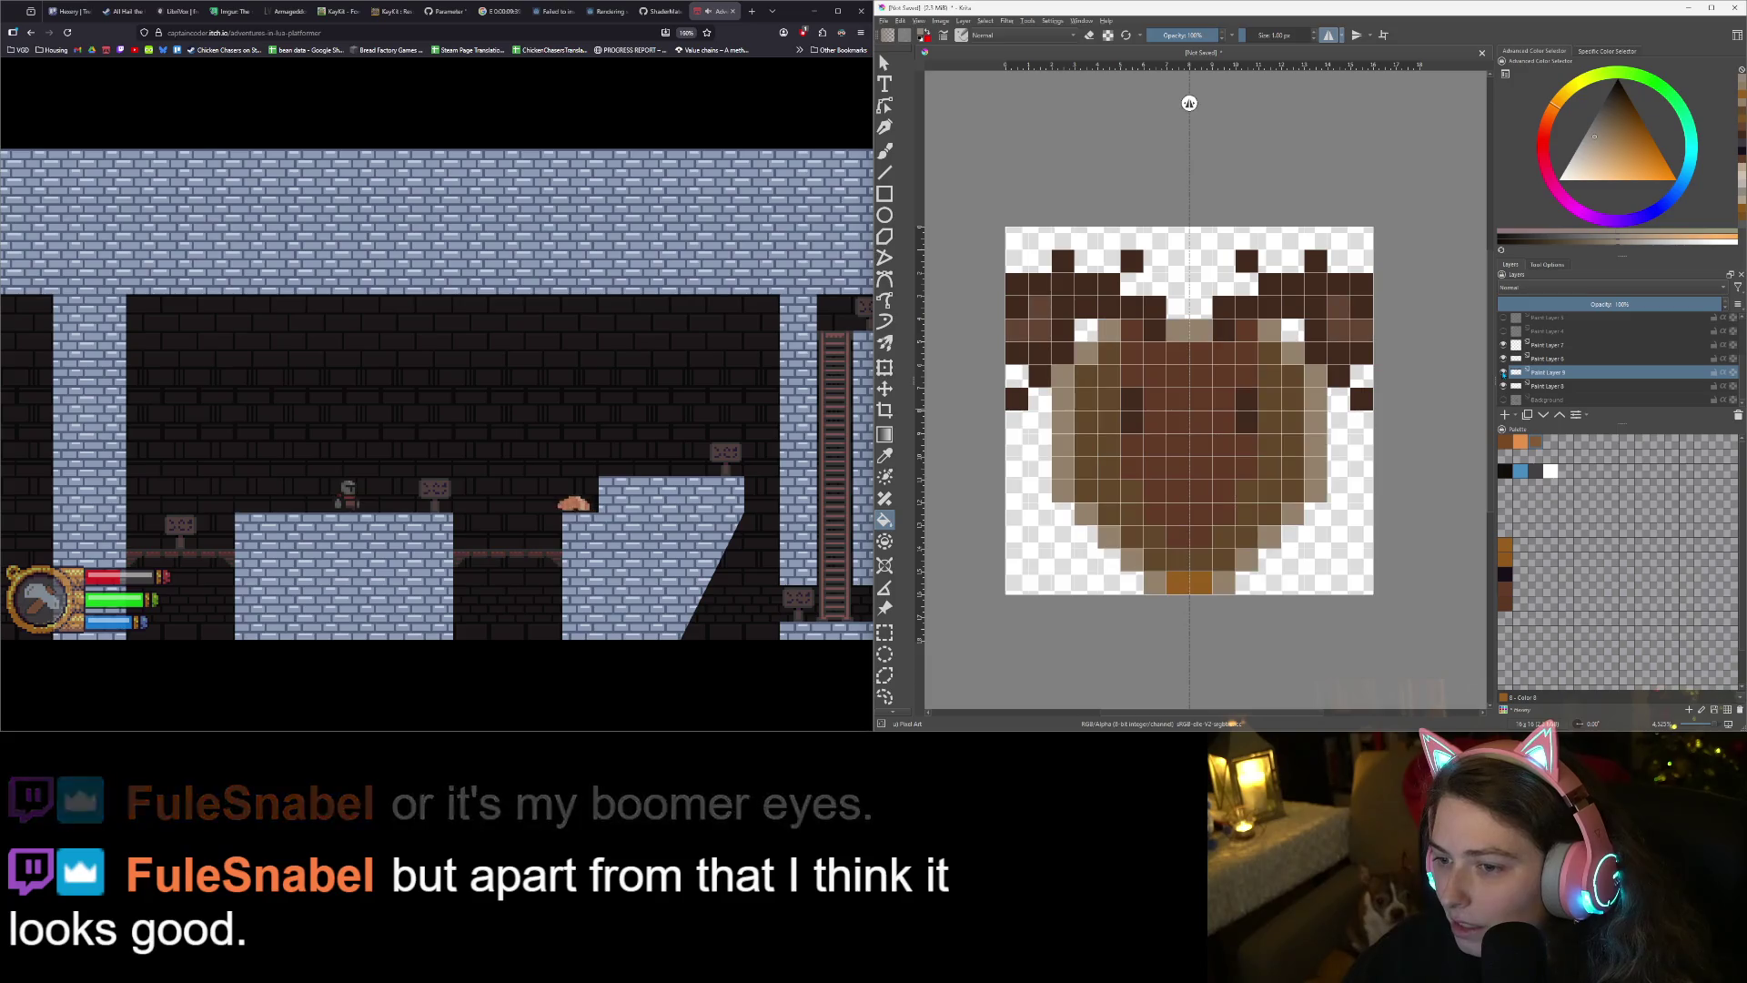
pyautogui.click(1288, 461)
pyautogui.hotkey('ctrl', 'z')
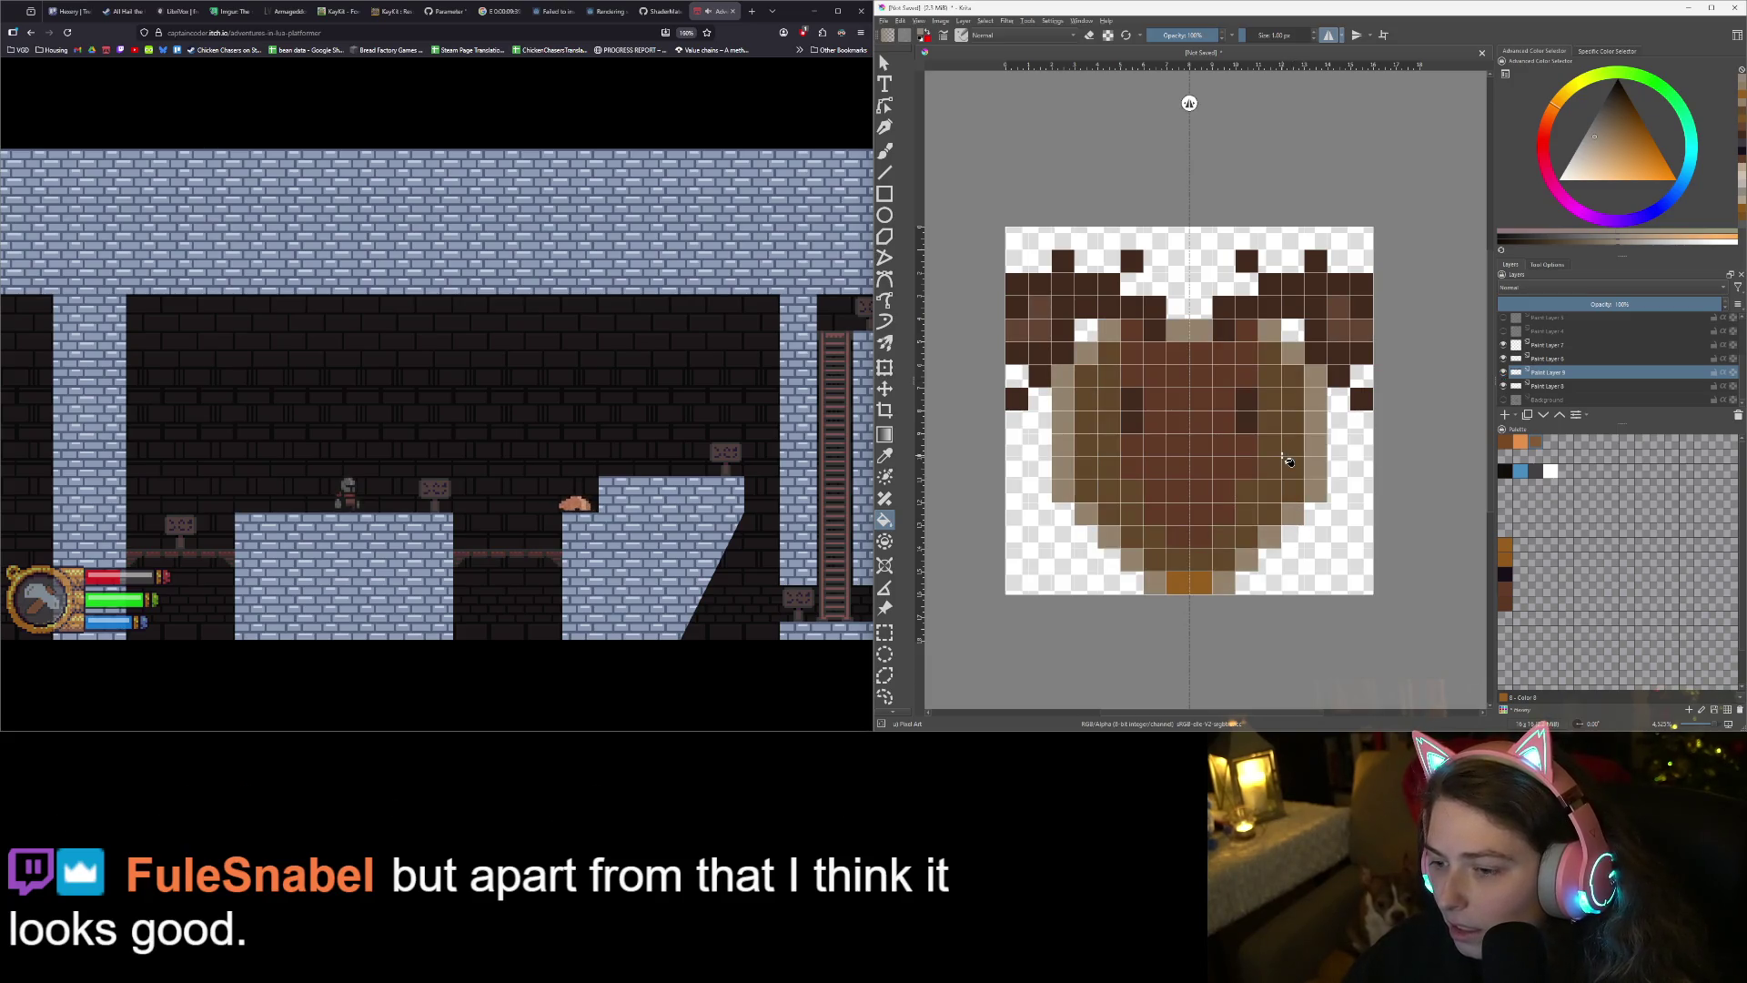
pyautogui.press('b')
pyautogui.moveTo(1201, 559)
pyautogui.mouseDown()
pyautogui.moveTo(1248, 537)
pyautogui.moveTo(1248, 505)
pyautogui.moveTo(1269, 510)
pyautogui.moveTo(1276, 363)
pyautogui.moveTo(1292, 450)
pyautogui.mouseUp()
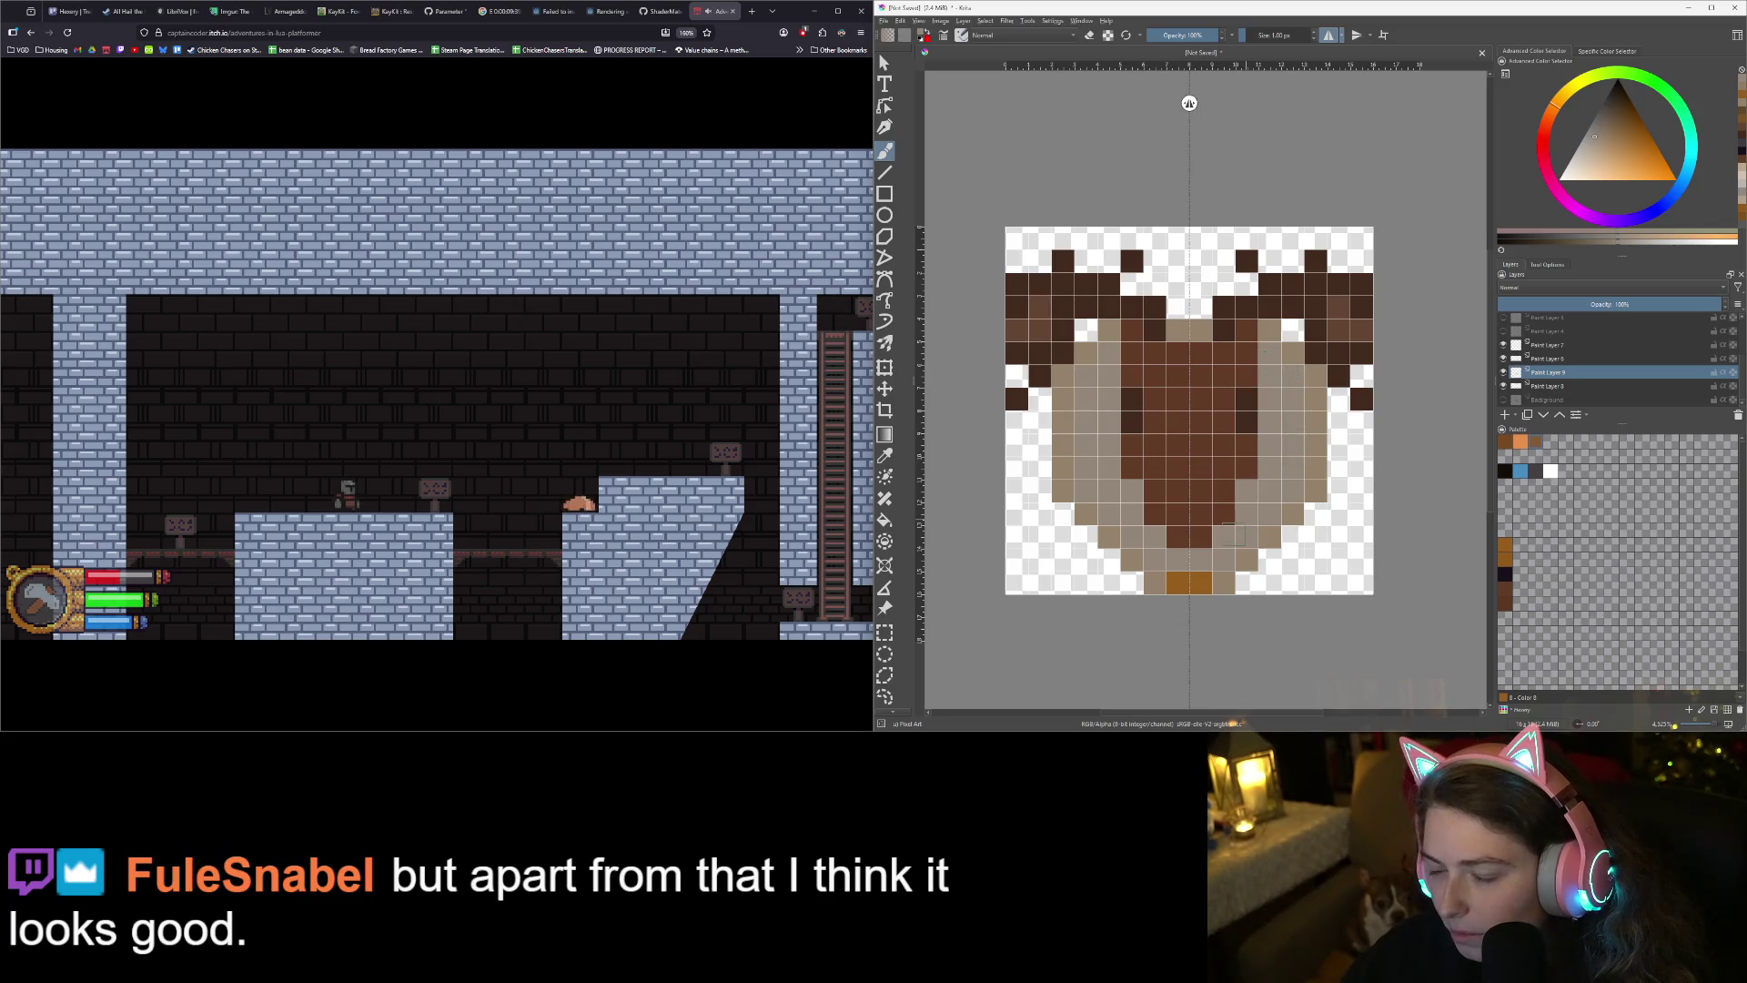
# - Pick a golden orange and paint the mirrored plaque band around the head, inside the tan rim
pyautogui.scroll(-3, 1240, 527)
pyautogui.scroll(3, 1223, 569)
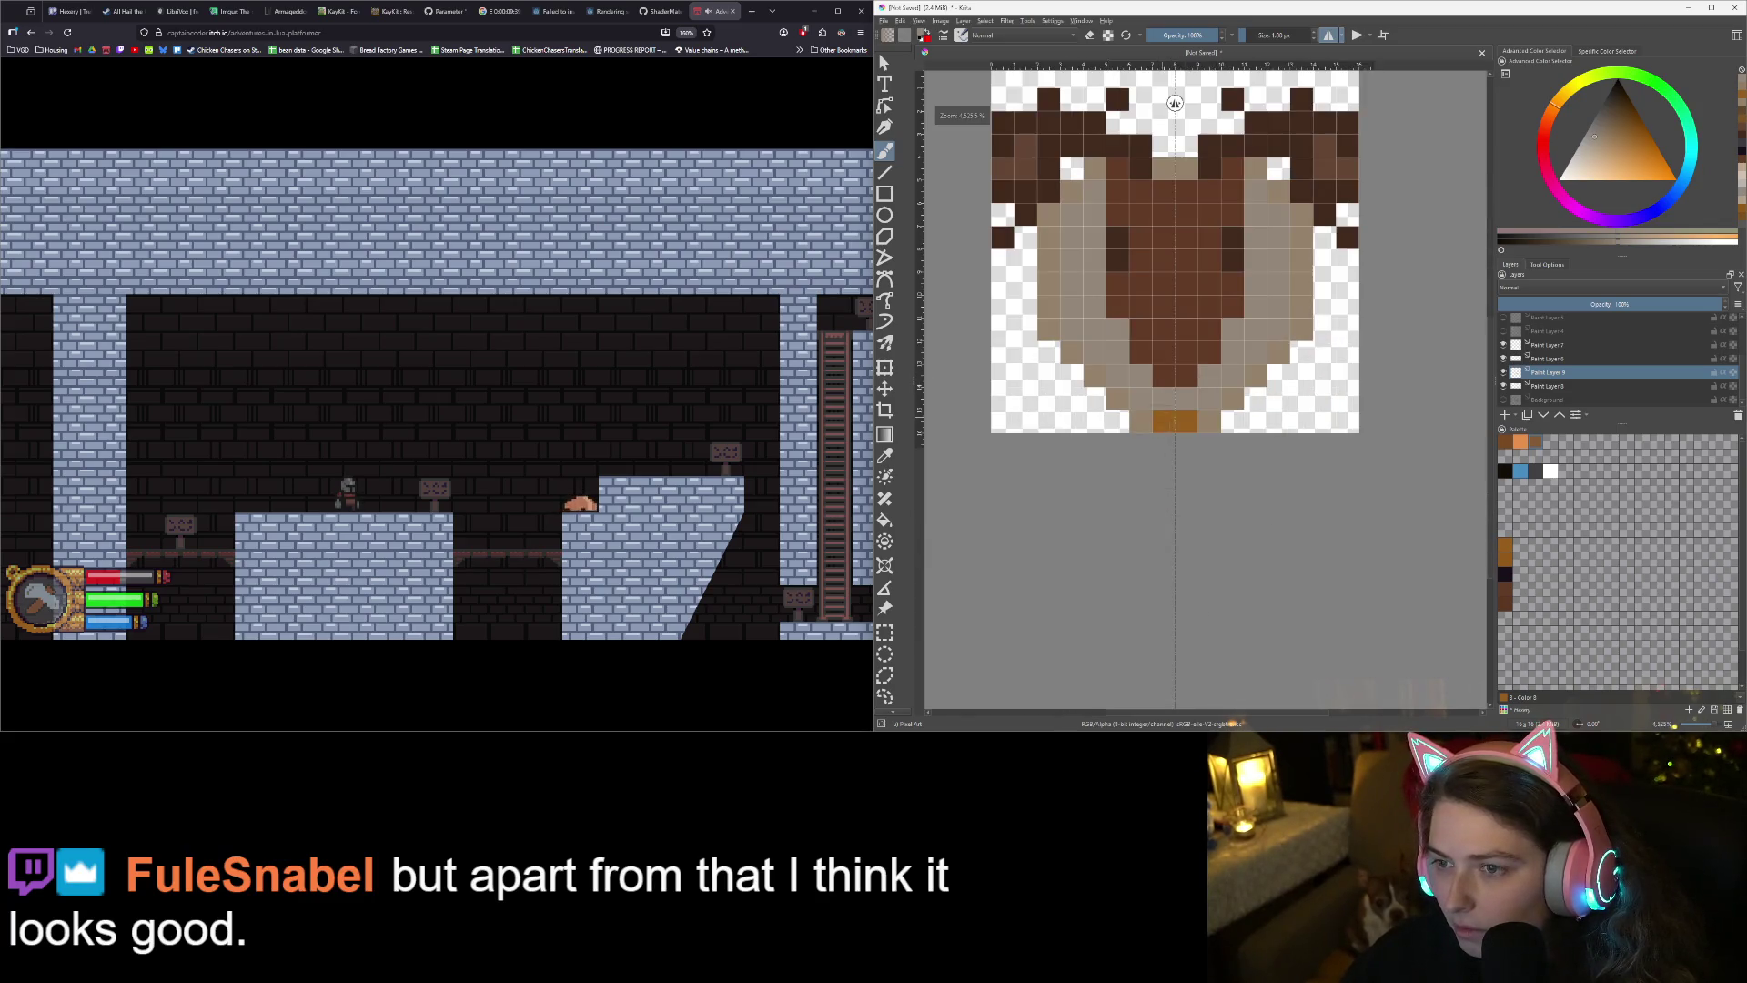
pyautogui.scroll(-2, 1175, 103)
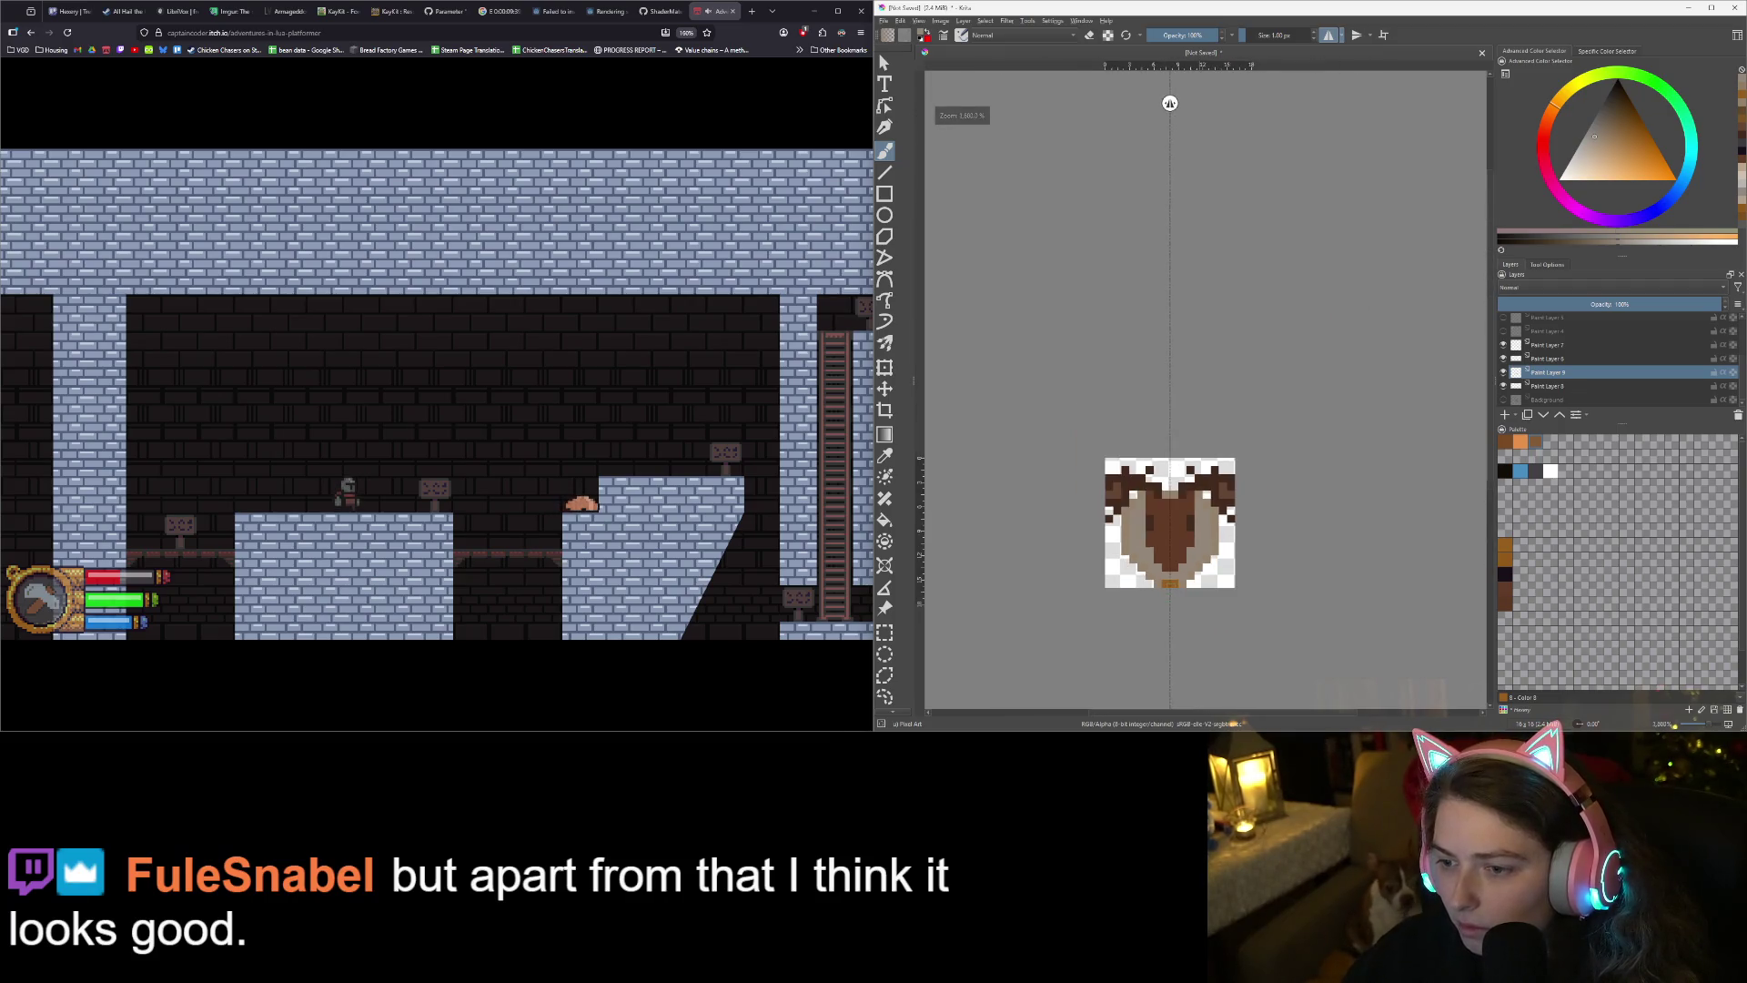
pyautogui.scroll(3, 1172, 510)
pyautogui.click(1621, 141)
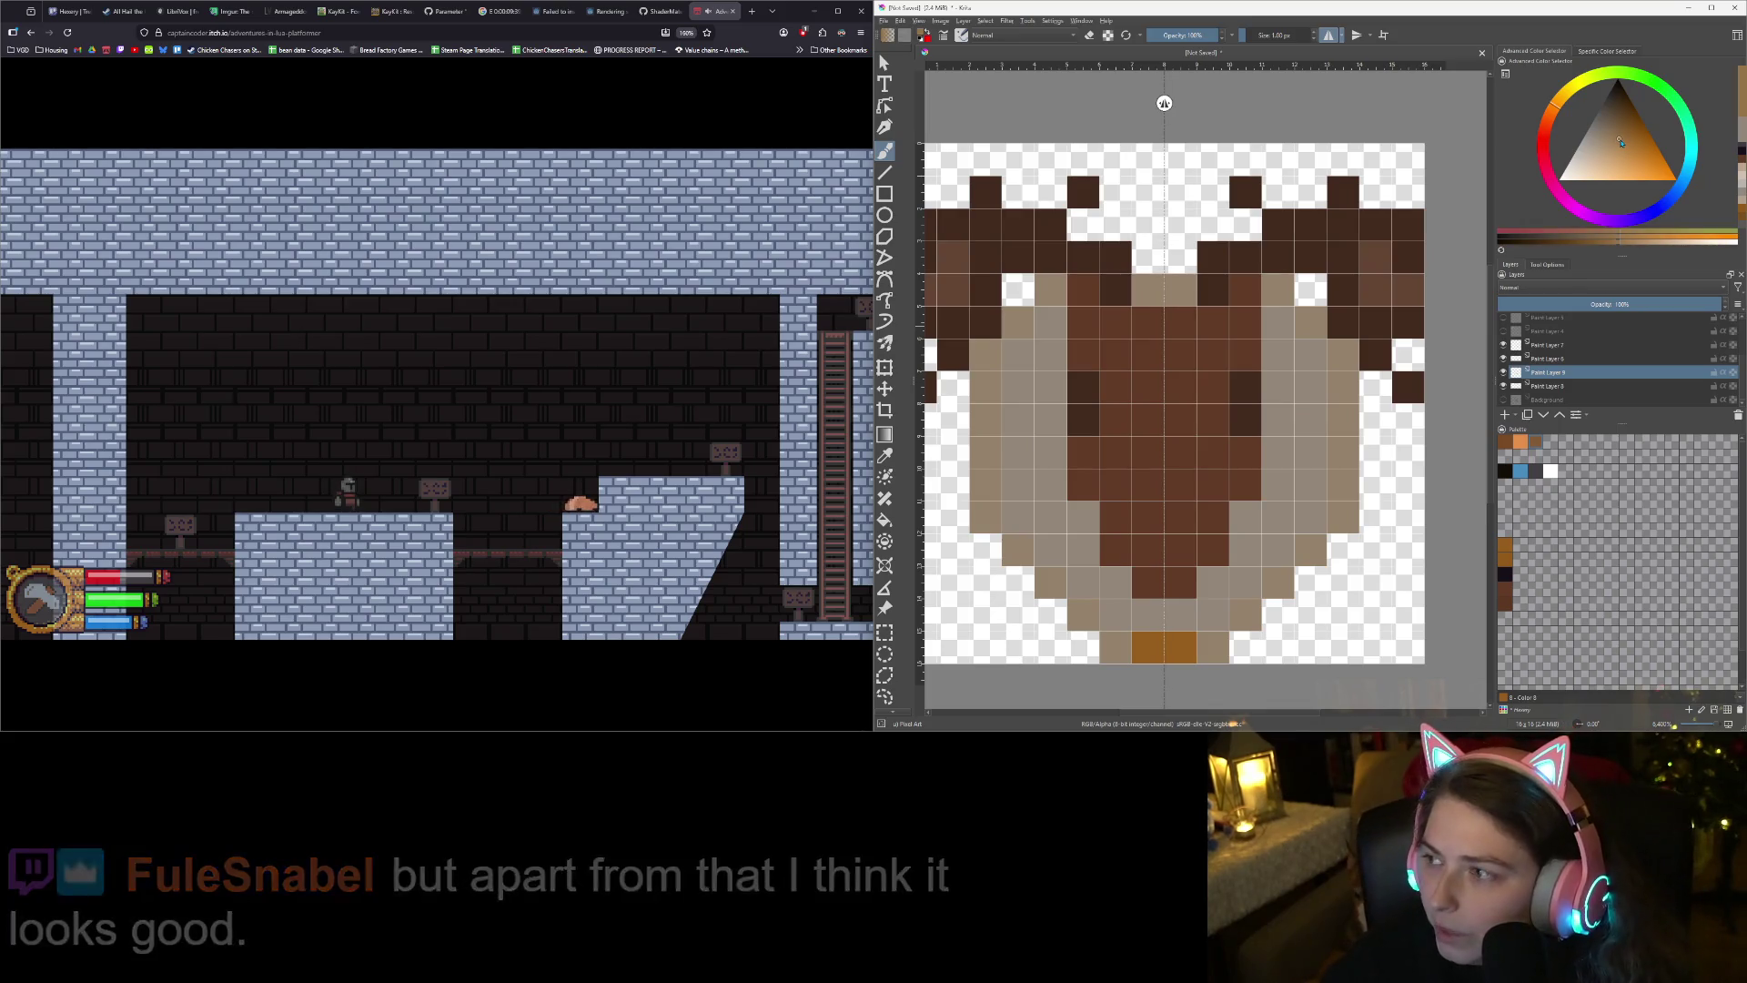
pyautogui.click(1651, 155)
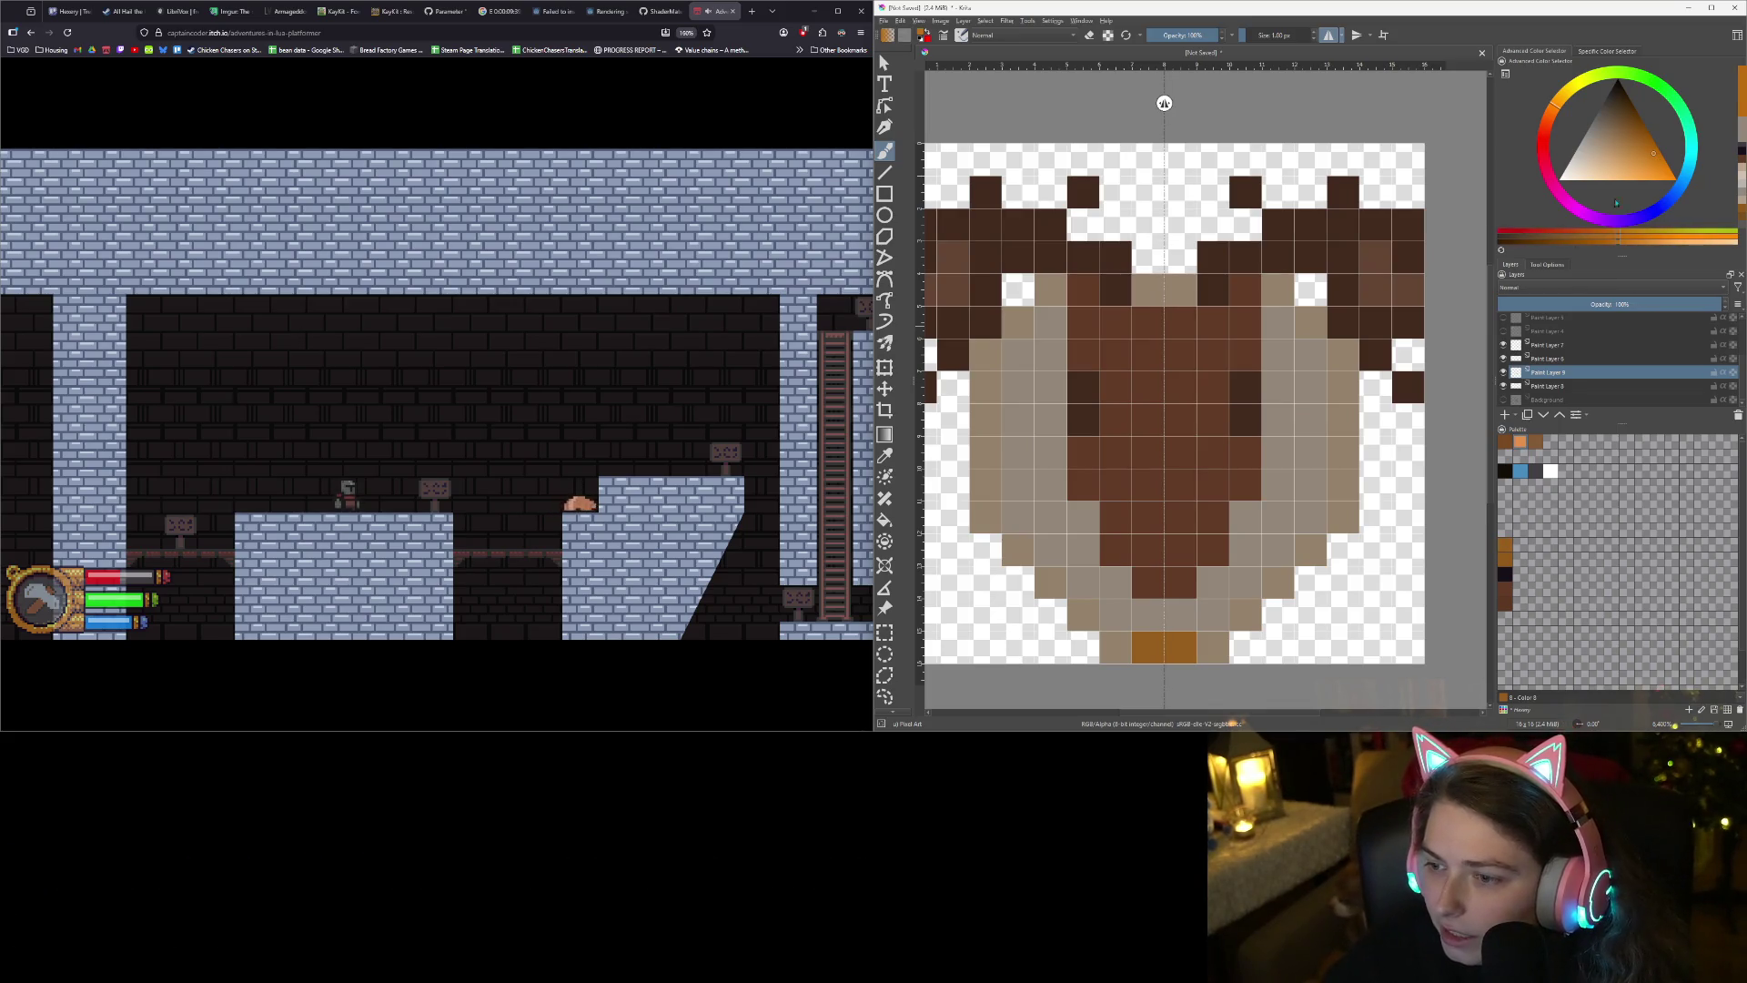
pyautogui.moveTo(1214, 614)
pyautogui.mouseDown()
pyautogui.moveTo(1193, 603)
pyautogui.moveTo(1244, 582)
pyautogui.moveTo(1274, 516)
pyautogui.moveTo(1310, 516)
pyautogui.moveTo(1277, 453)
pyautogui.moveTo(1278, 339)
pyautogui.moveTo(1310, 409)
pyautogui.moveTo(1279, 484)
pyautogui.mouseUp()
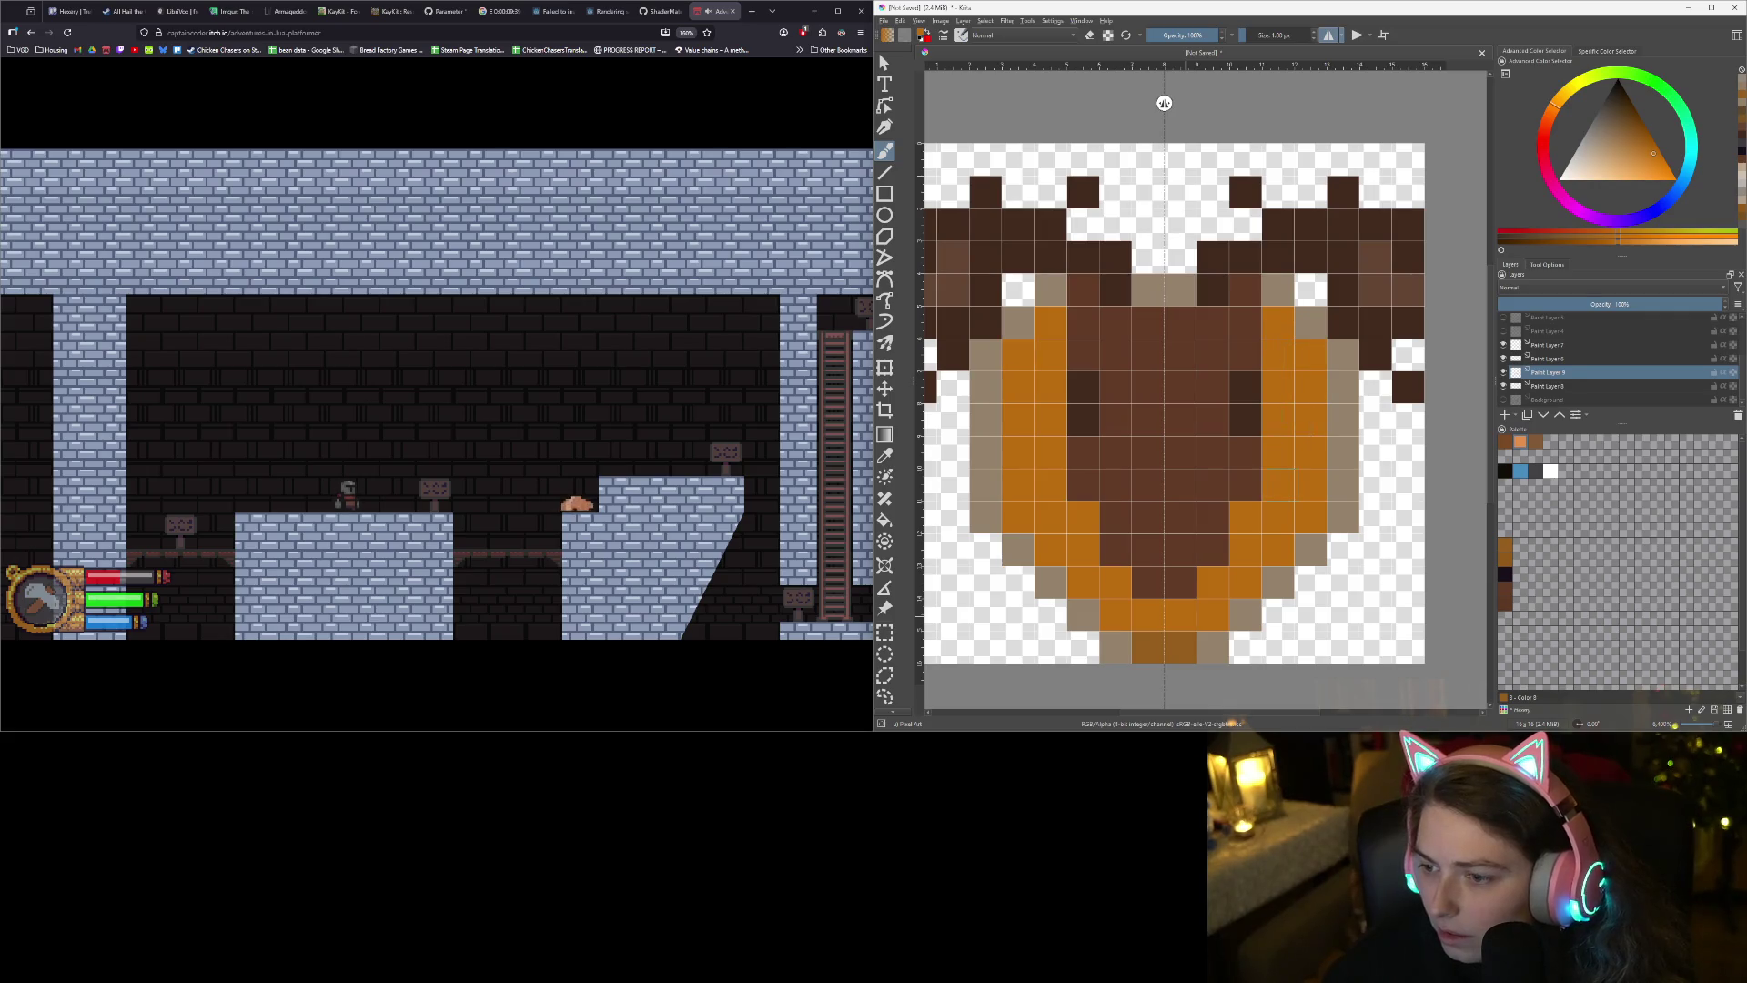
pyautogui.scroll(-5, 1301, 573)
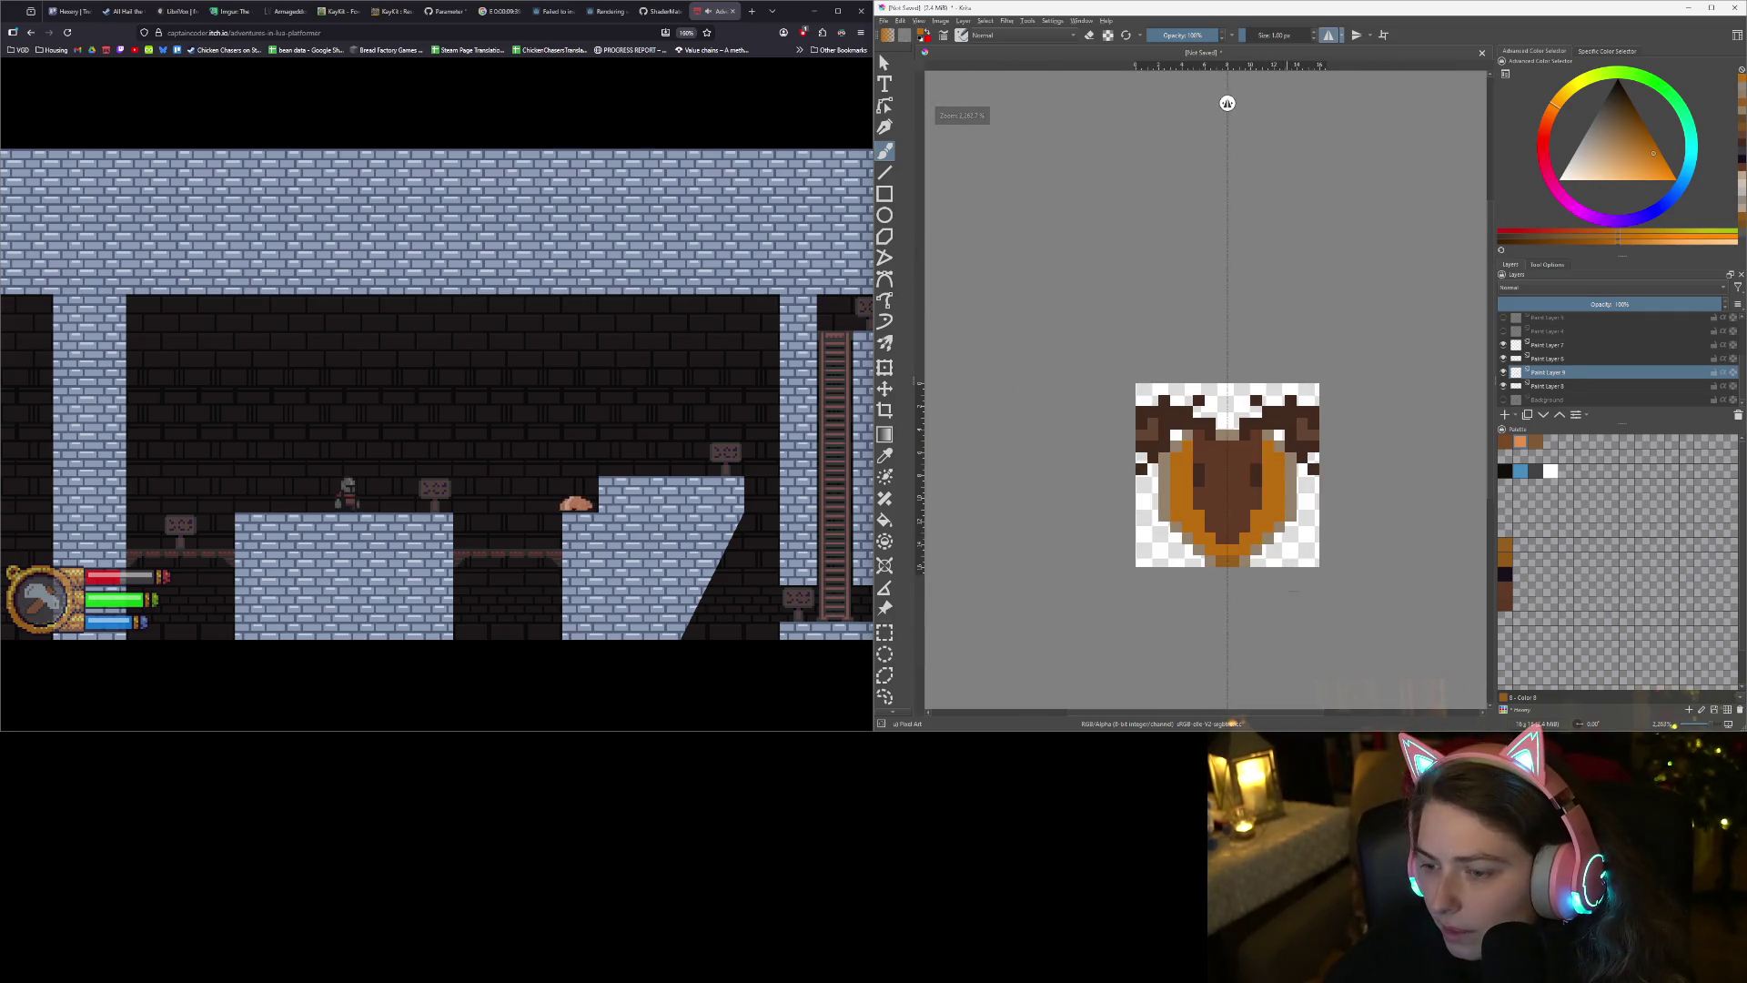
pyautogui.scroll(5, 1315, 592)
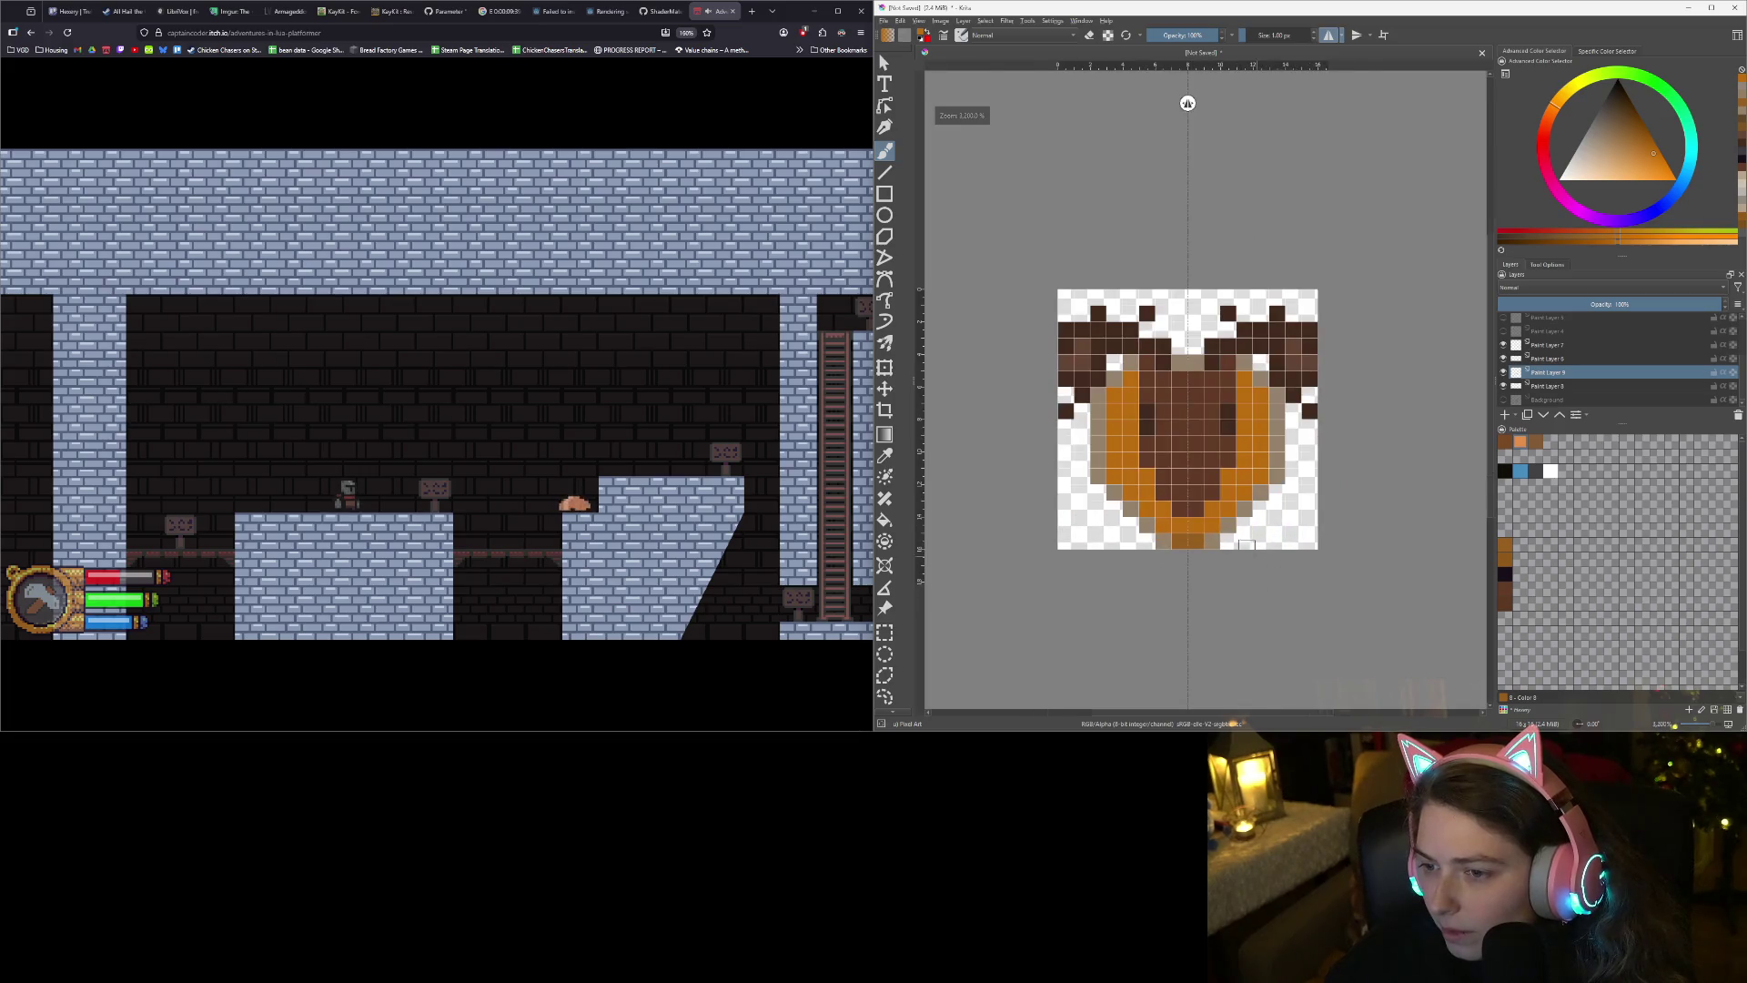
pyautogui.press('k')
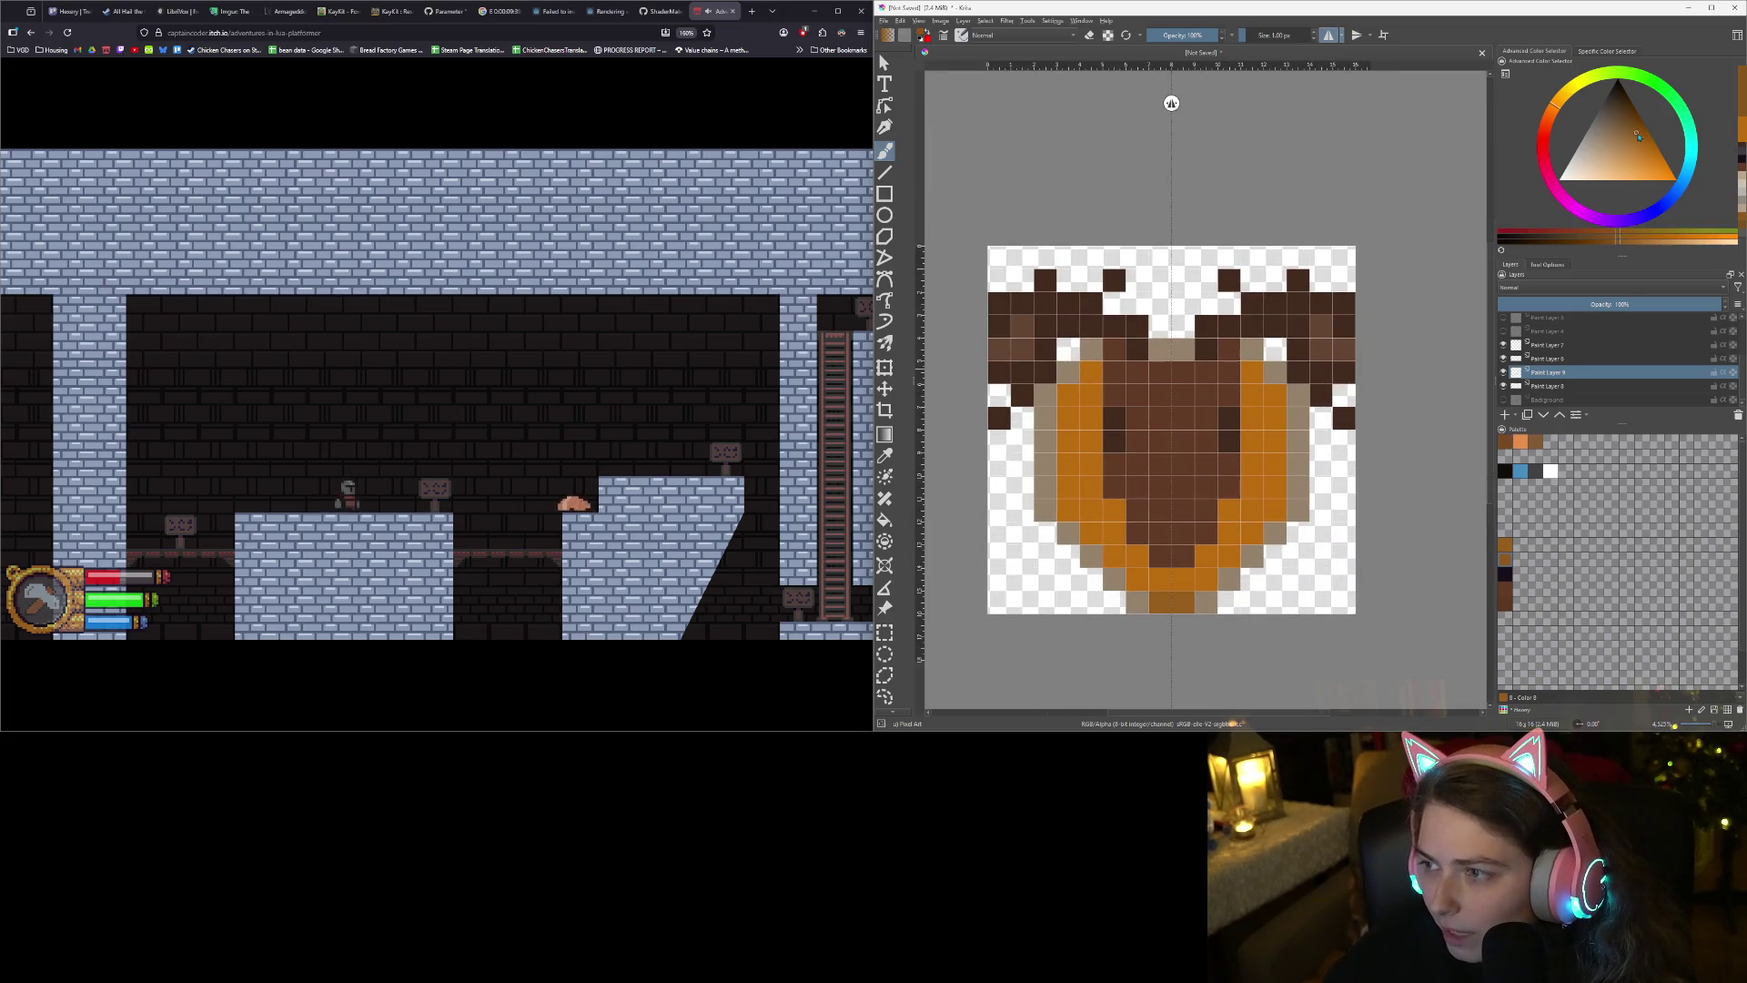
# - Darken pixels up both sides of the plaque with a deeper gold
pyautogui.moveTo(1138, 579); pyautogui.dragTo(1091, 523)
pyautogui.moveTo(1251, 523)
pyautogui.mouseDown()
pyautogui.moveTo(1274, 455)
pyautogui.moveTo(1251, 394)
pyautogui.moveTo(1274, 418)
pyautogui.moveTo(1274, 394)
pyautogui.moveTo(1253, 489)
pyautogui.mouseUp()
pyautogui.scroll(-3, 1214, 565)
pyautogui.scroll(4, 1215, 565)
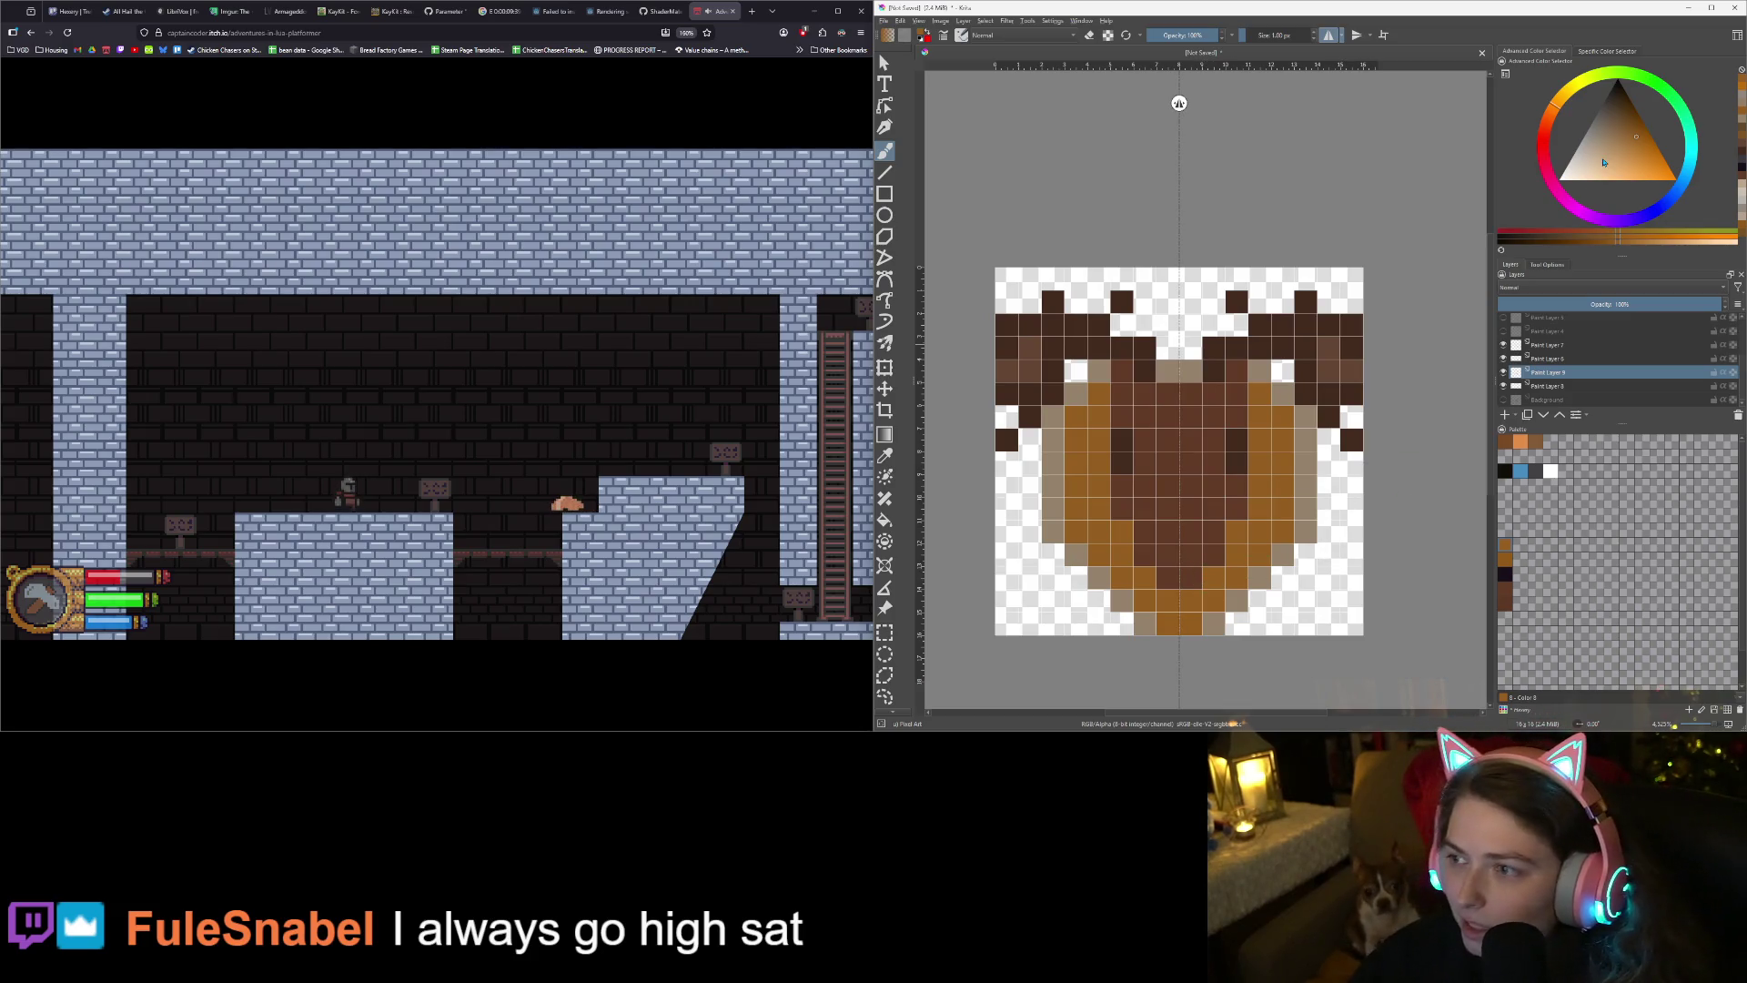
# - Pick brighter gold tones and paint highlight pixels on the plaque's lower row and right side
pyautogui.click(1650, 166)
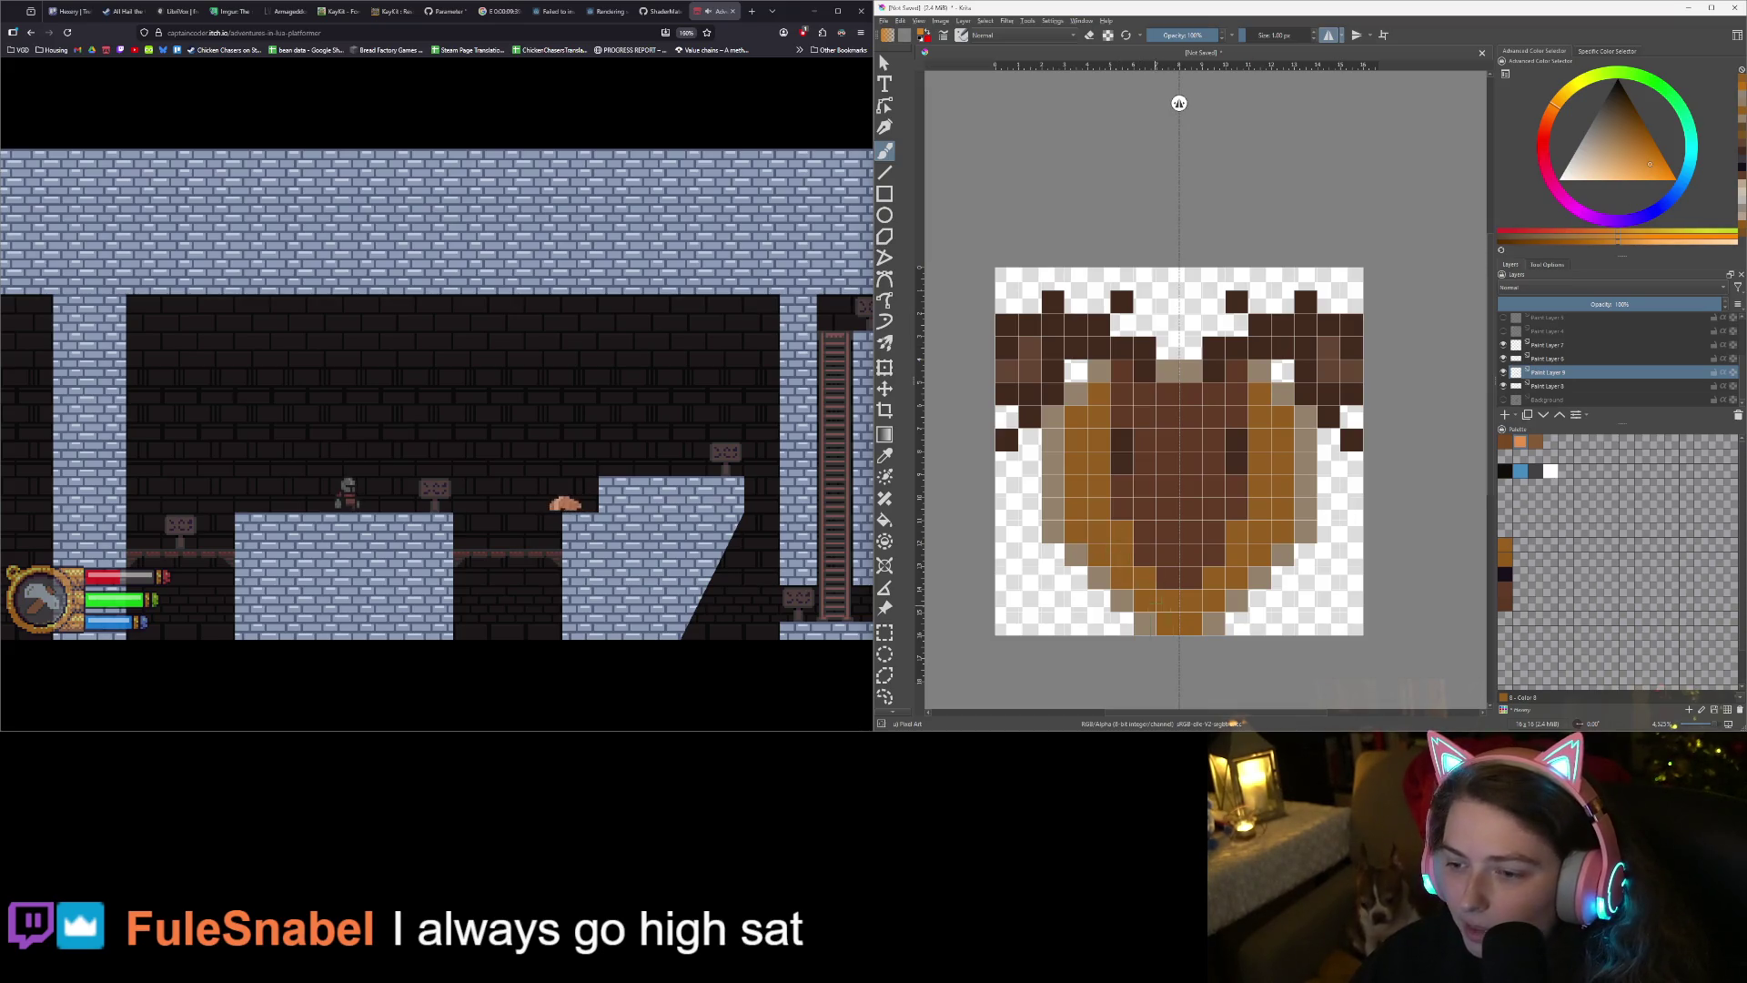
pyautogui.scroll(-3, 1270, 625)
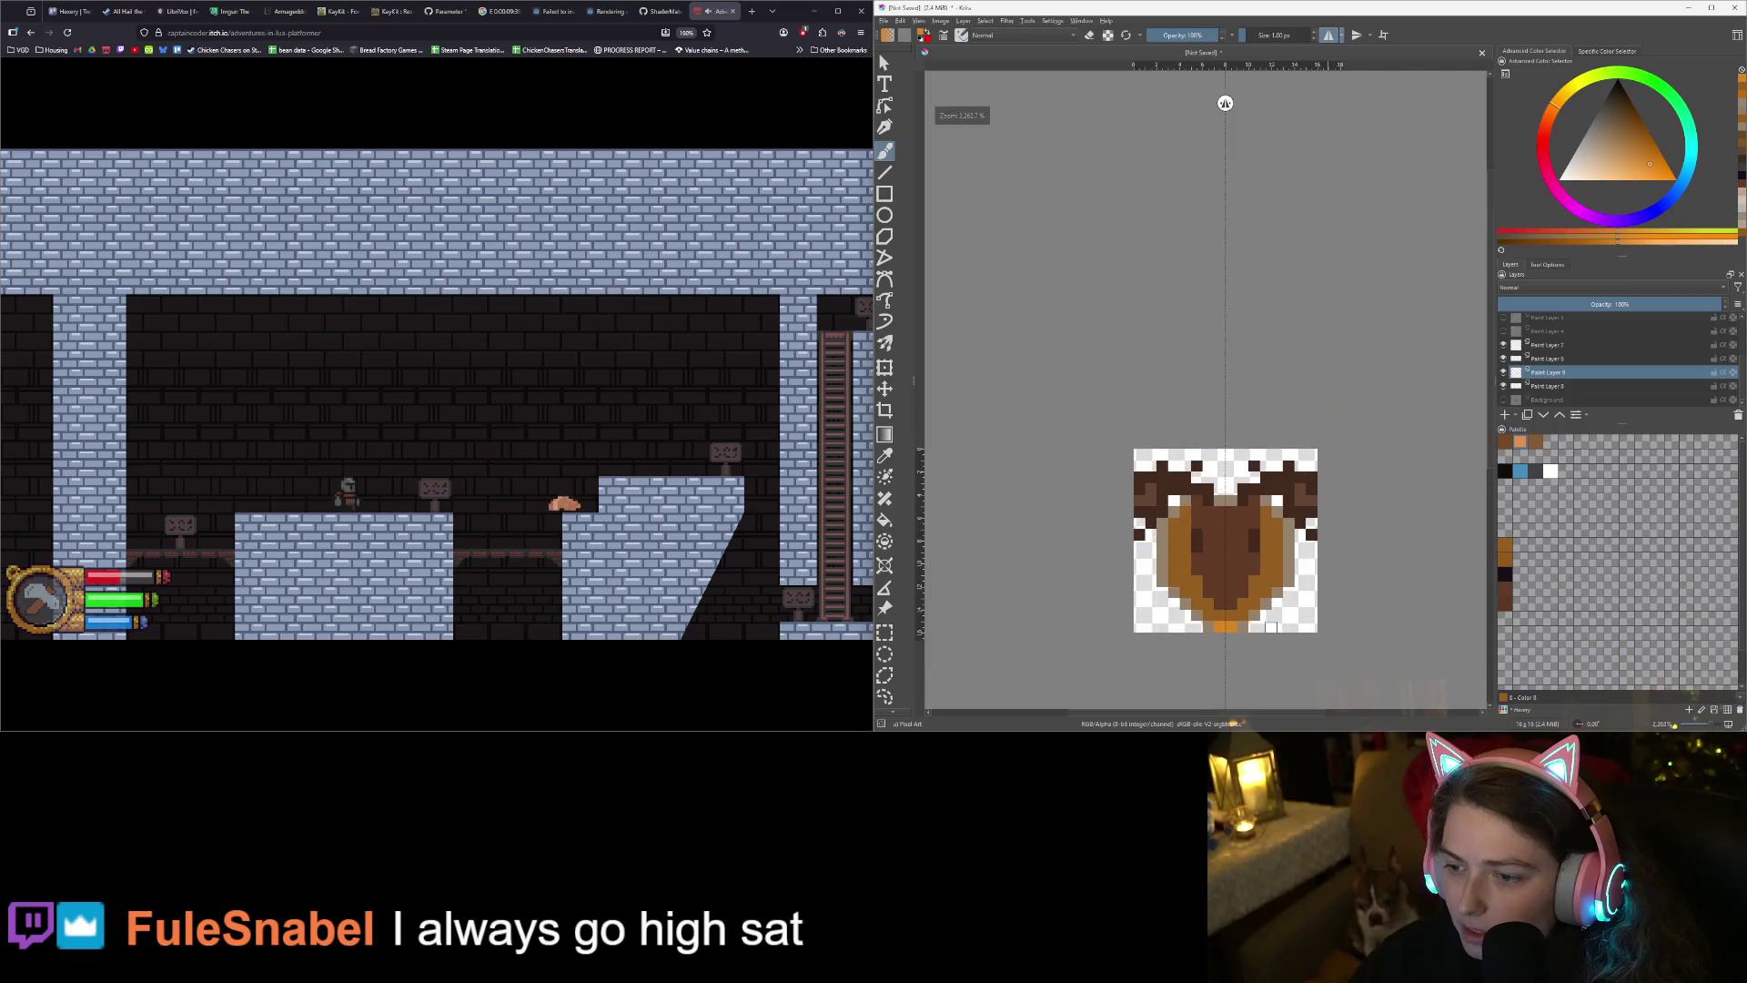
pyautogui.scroll(4, 1270, 626)
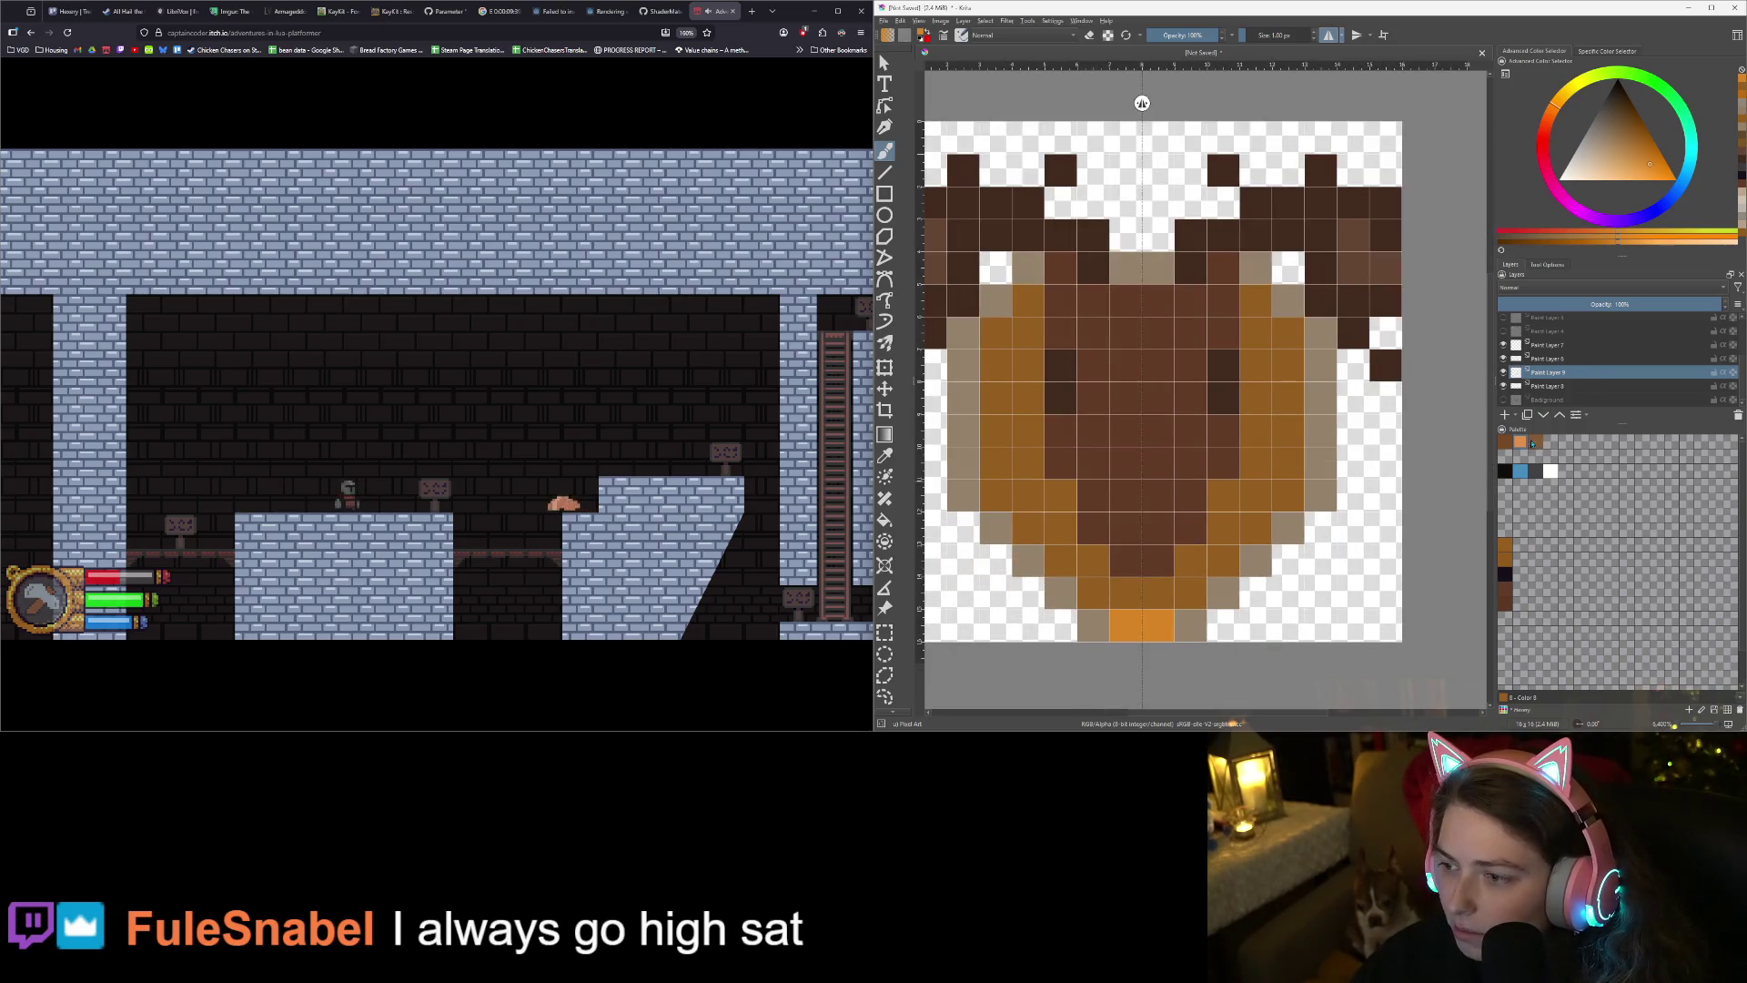
pyautogui.moveTo(1628, 160); pyautogui.dragTo(1613, 152)
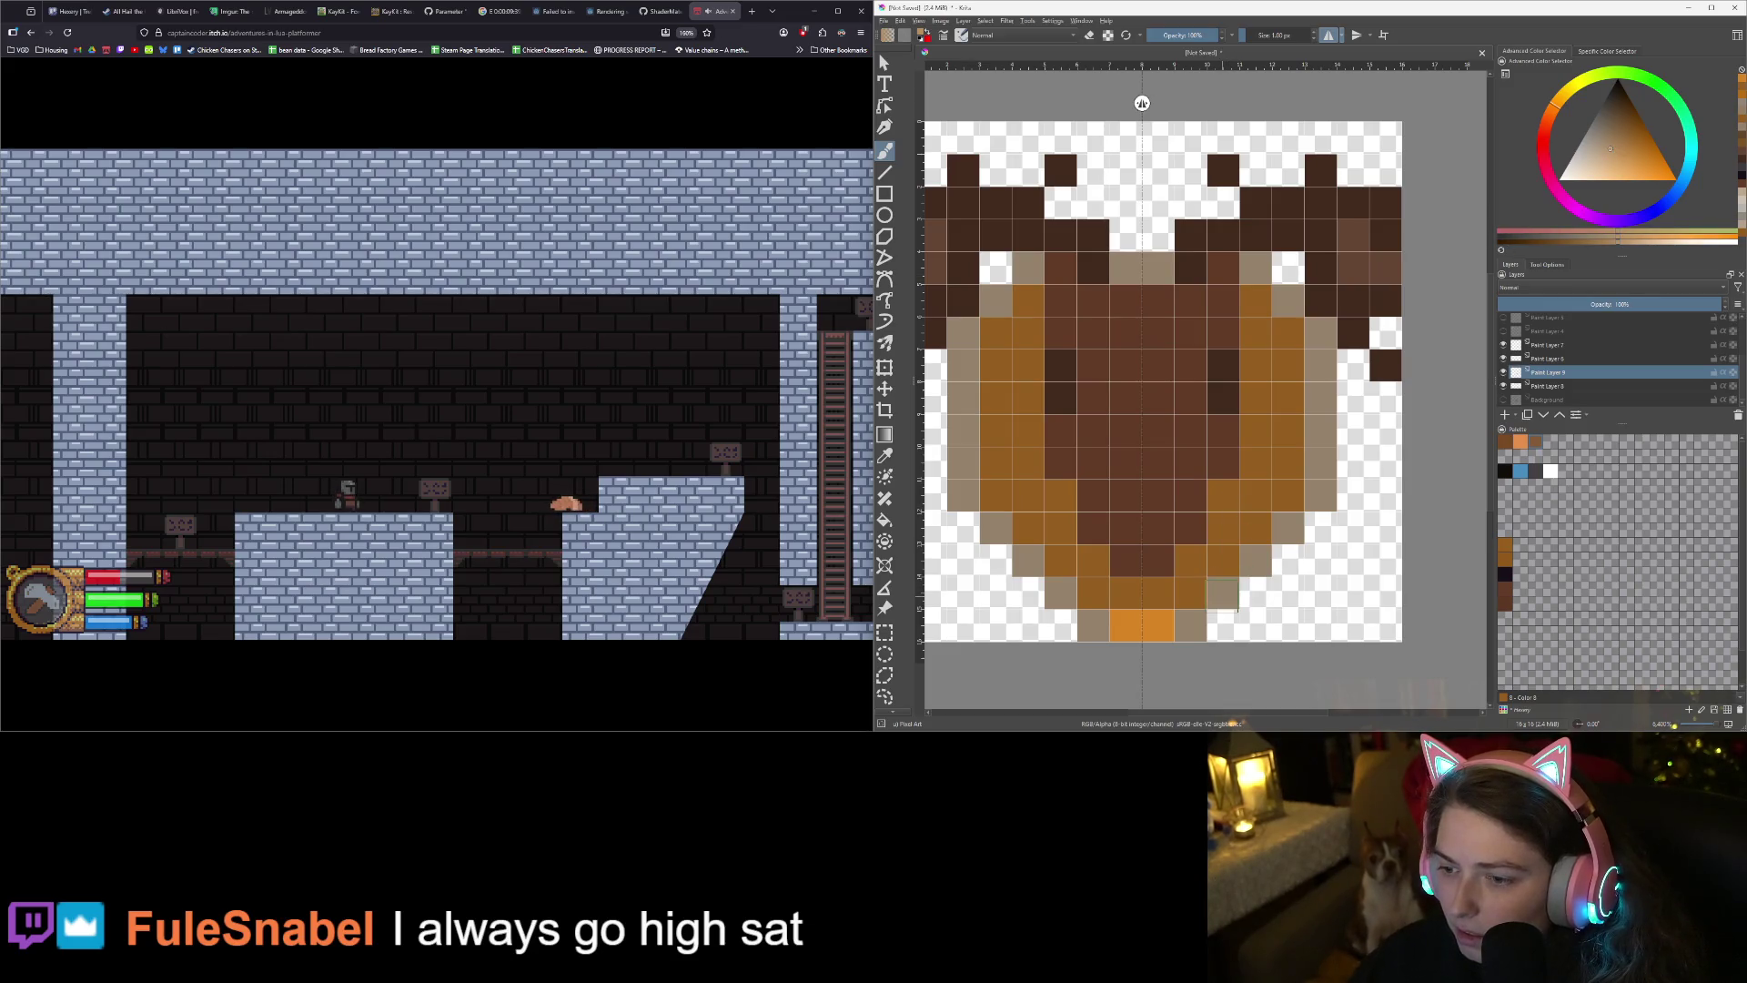
pyautogui.click(1633, 157)
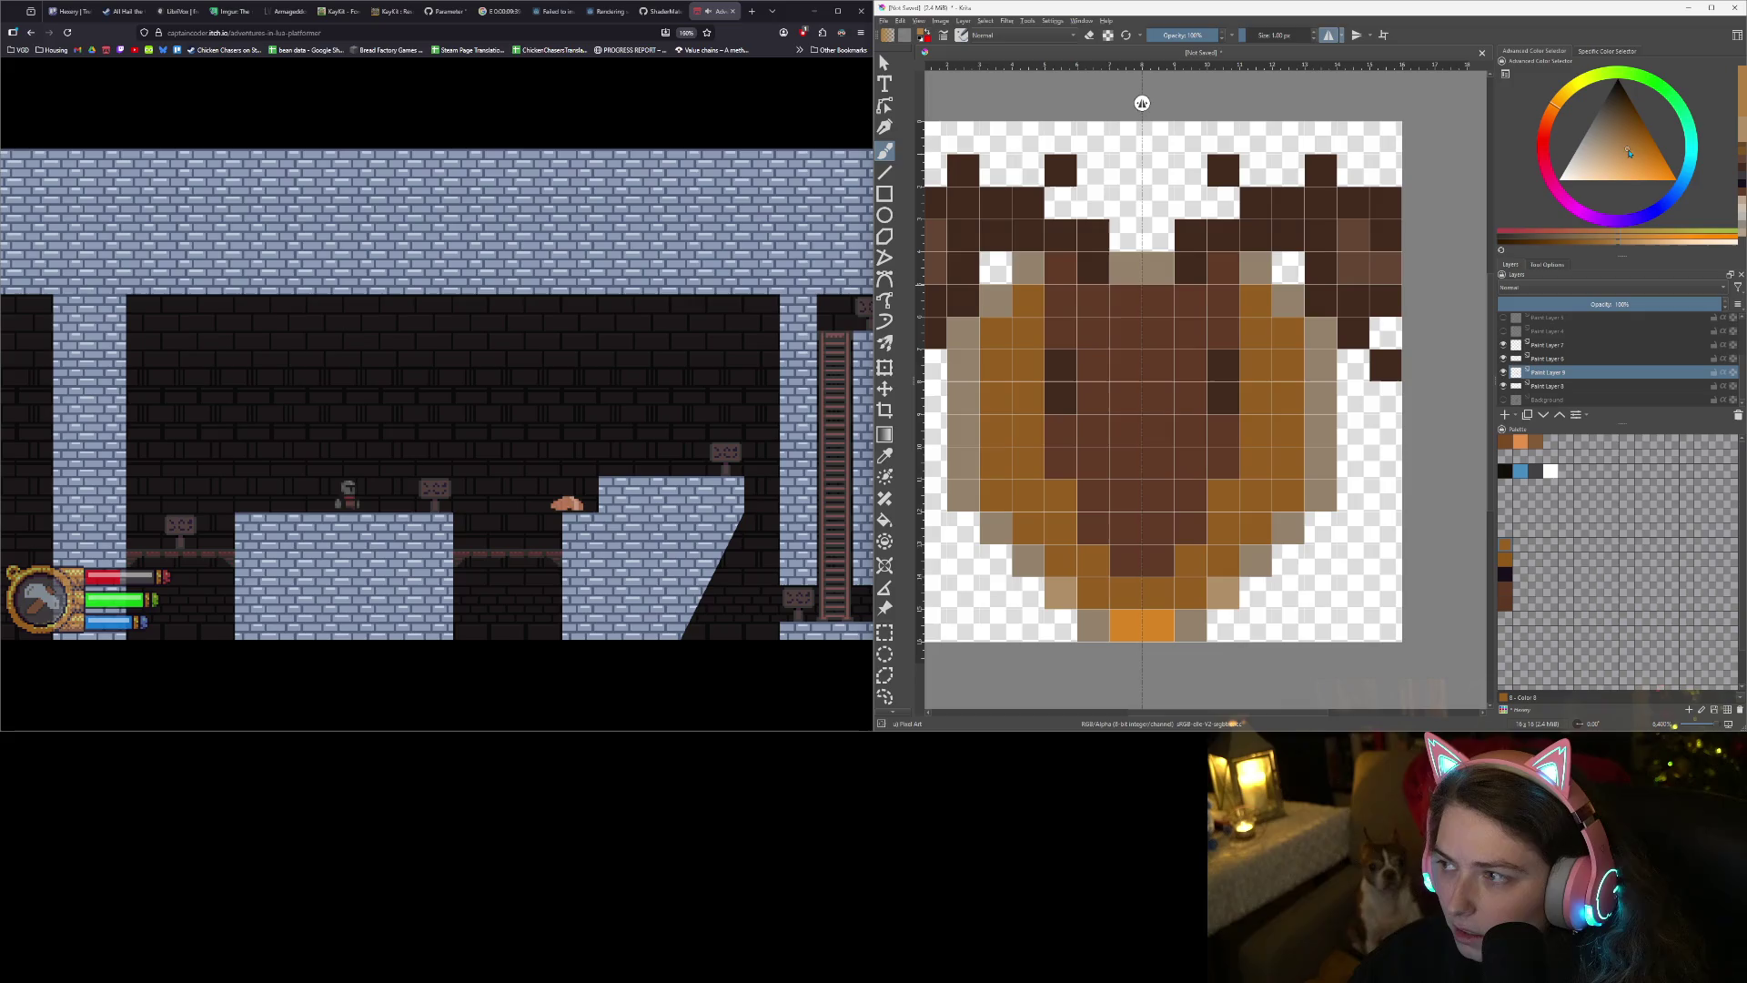
pyautogui.click(1223, 592)
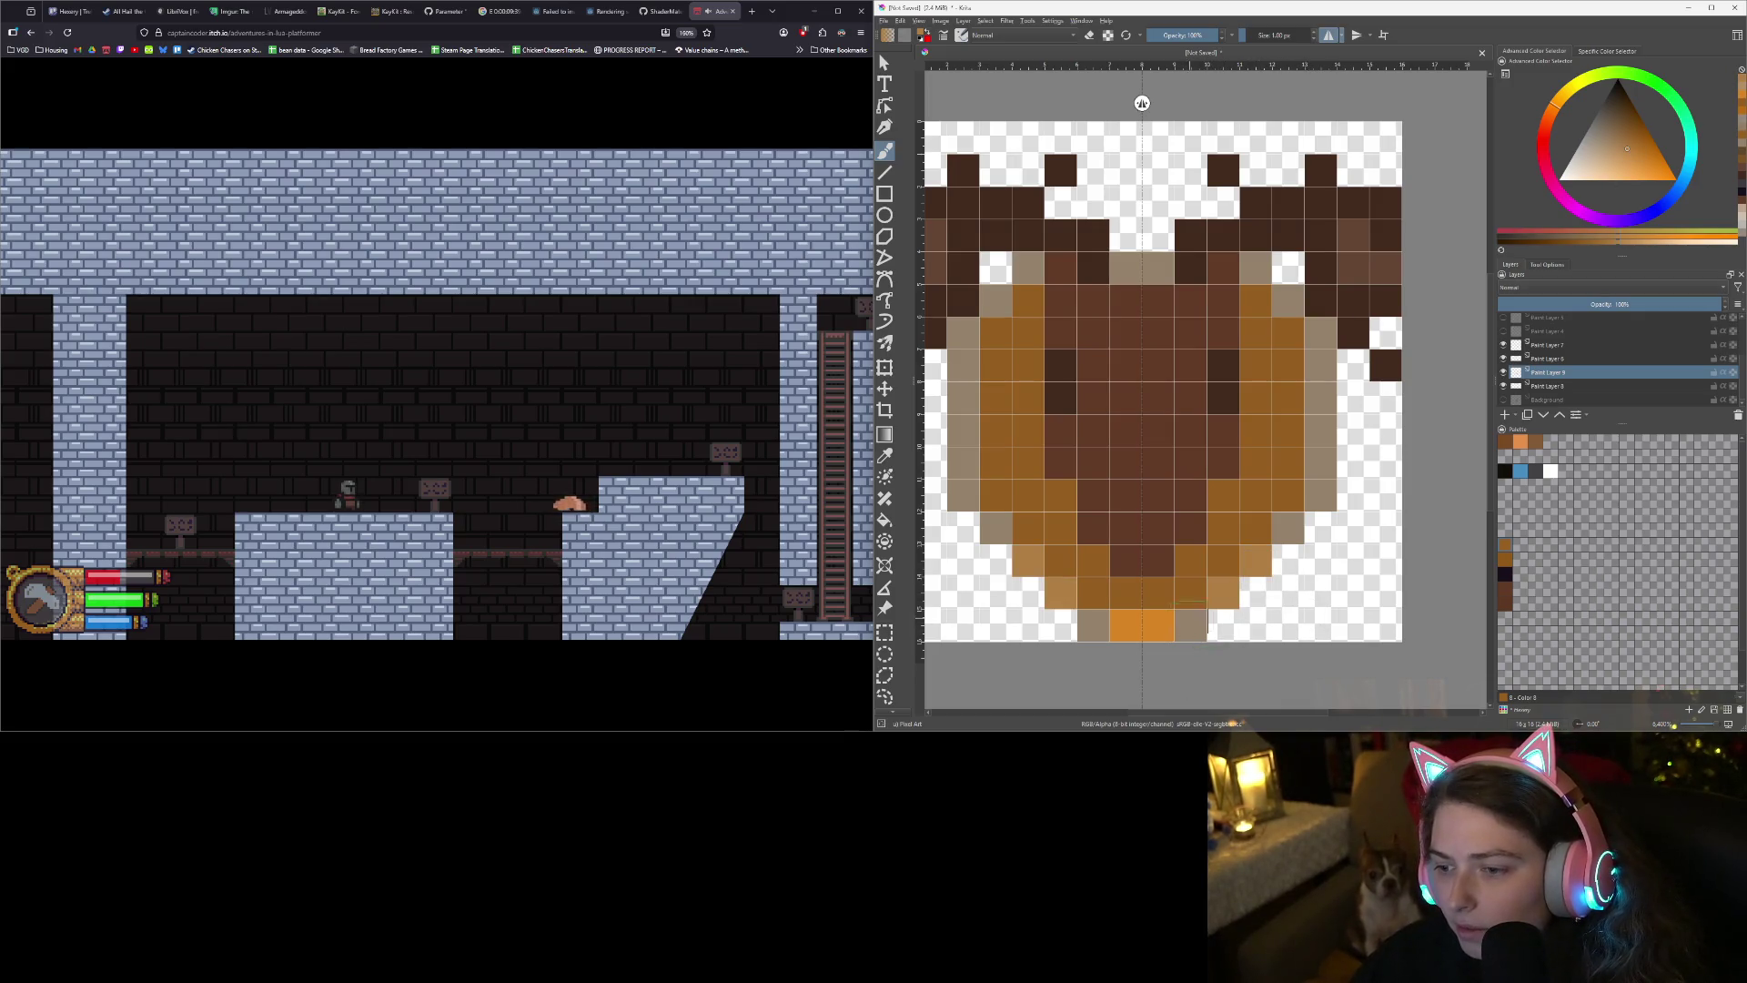
pyautogui.click(1630, 143)
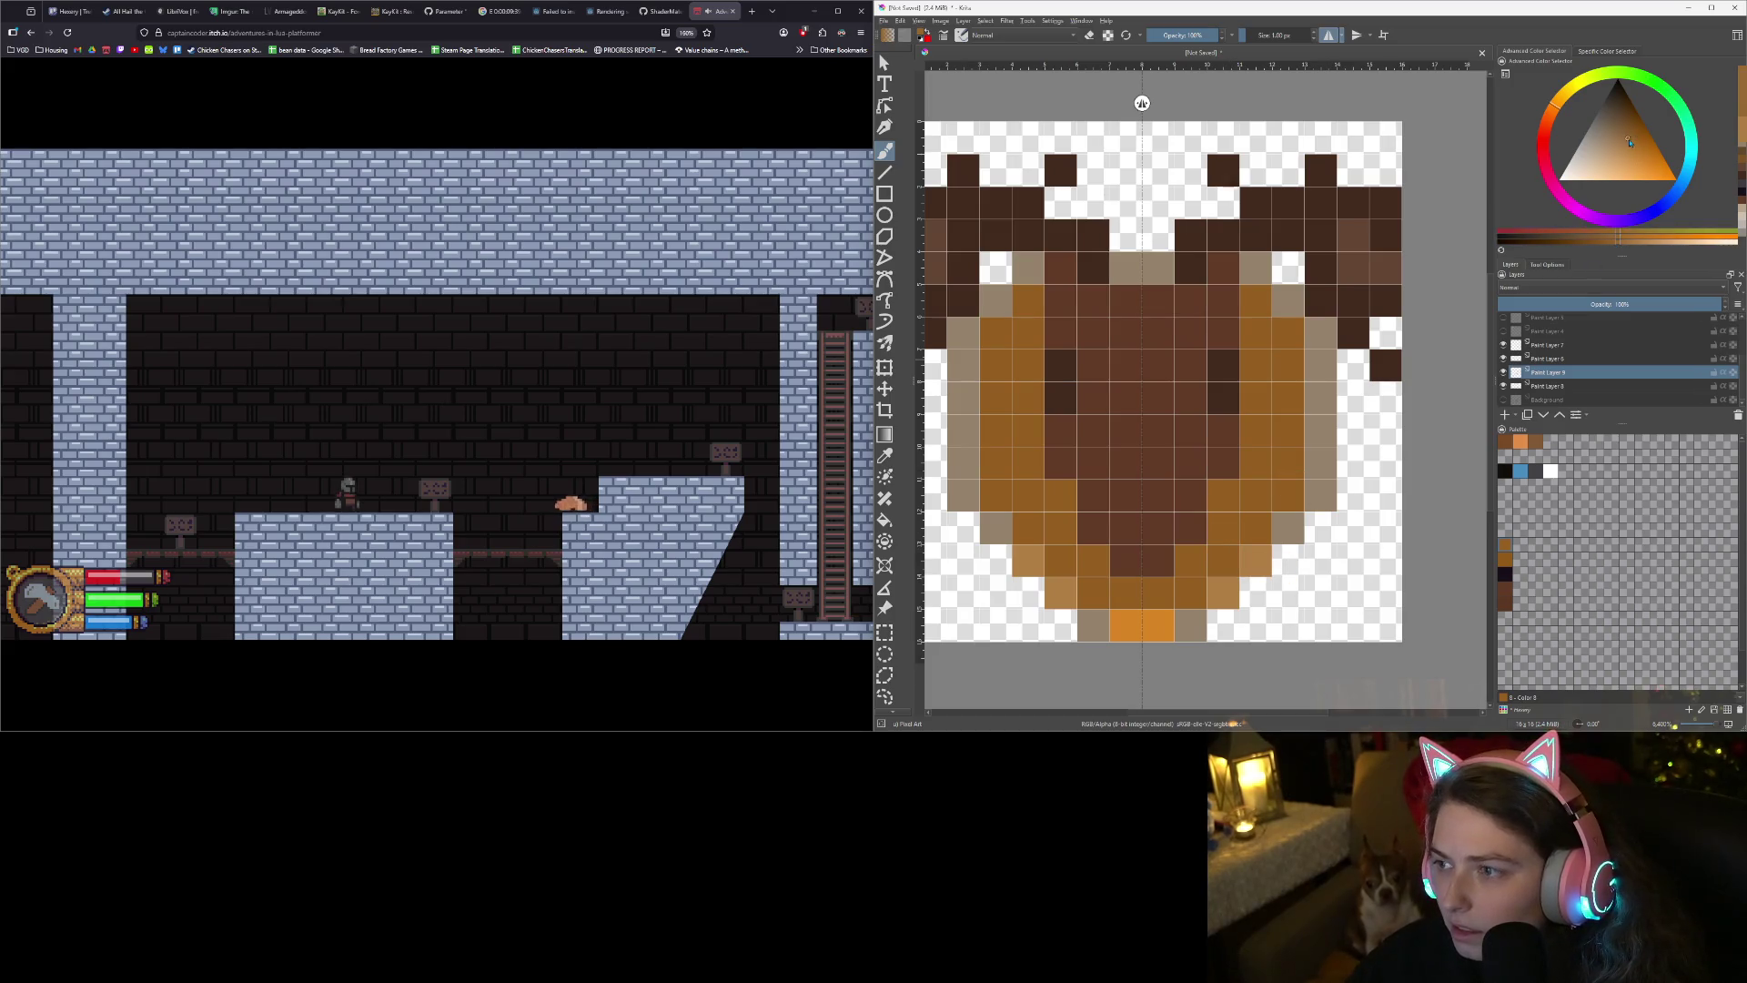
pyautogui.click(1626, 145)
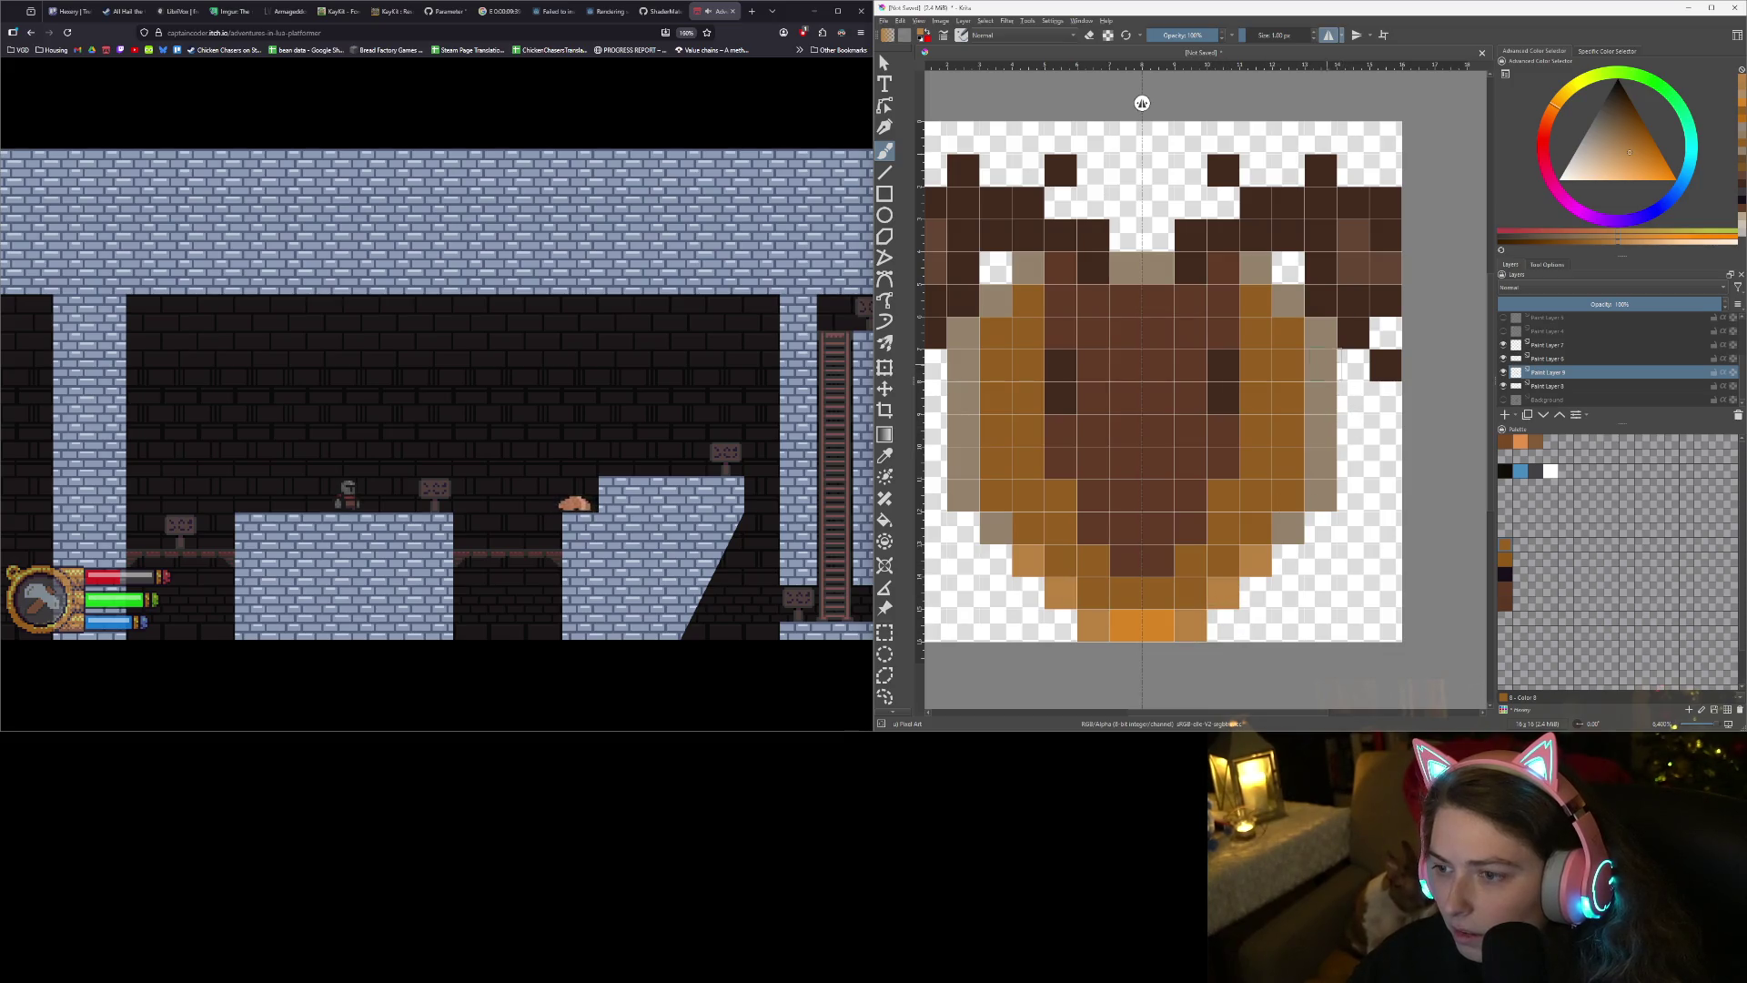
pyautogui.click(1288, 300)
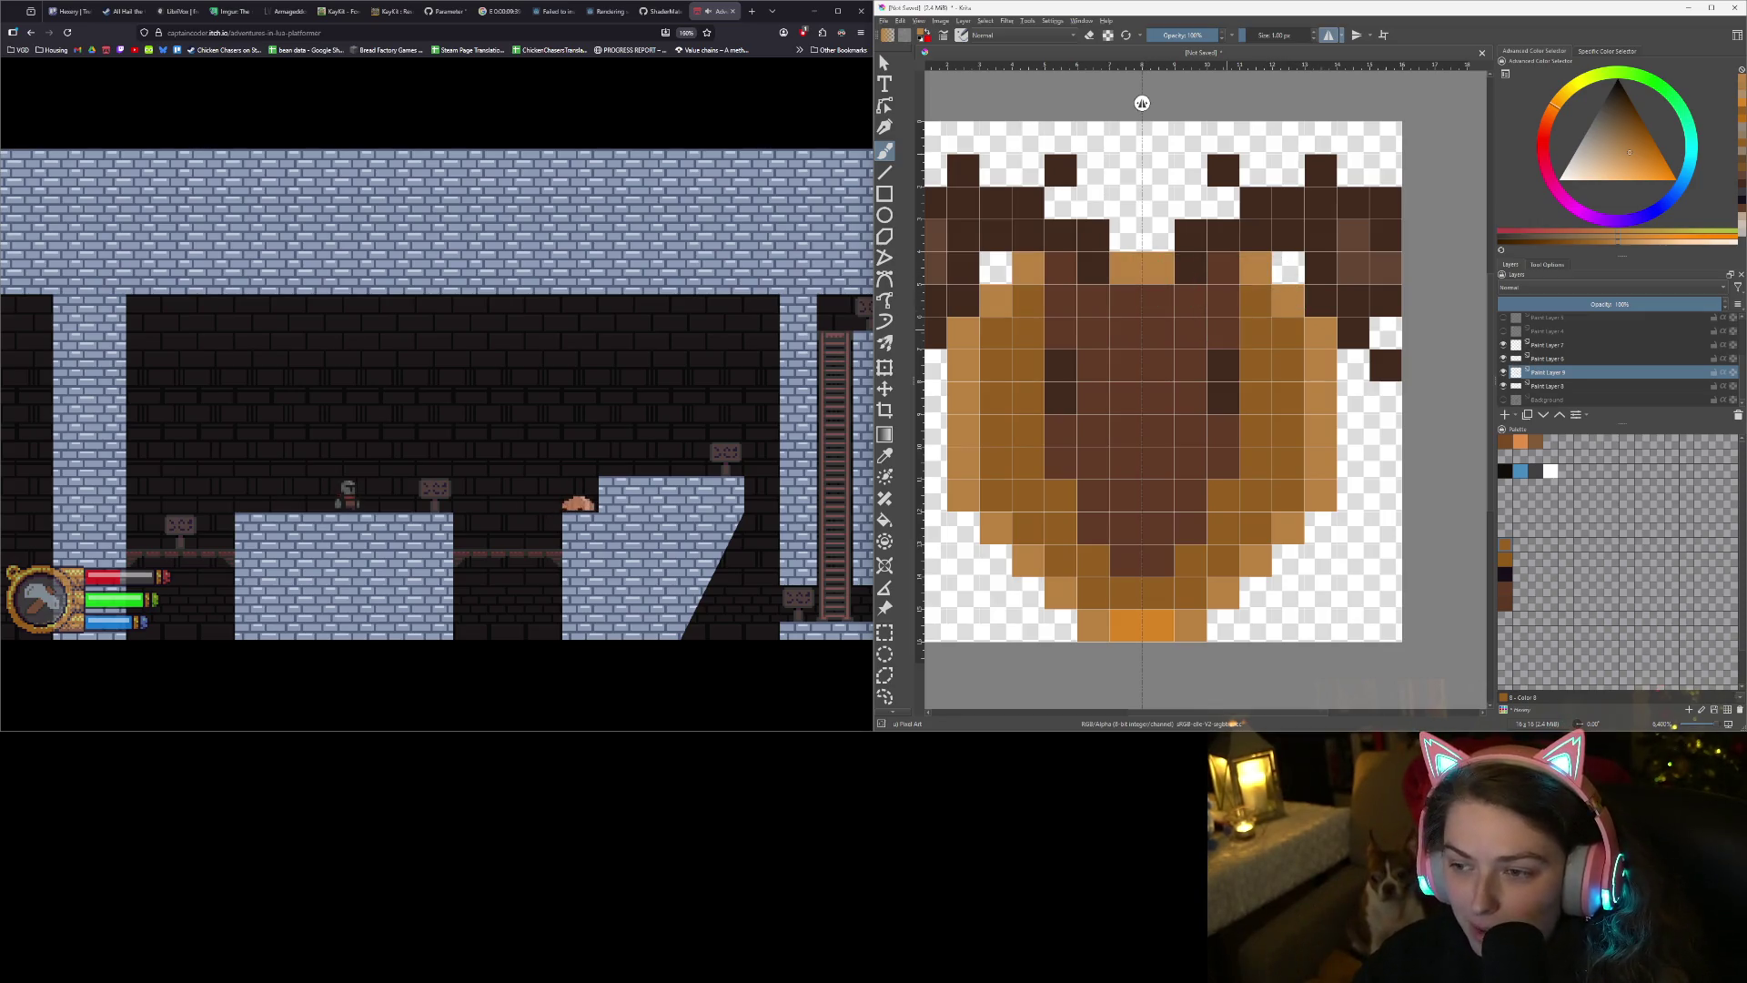
pyautogui.hotkey('ctrl', 's')
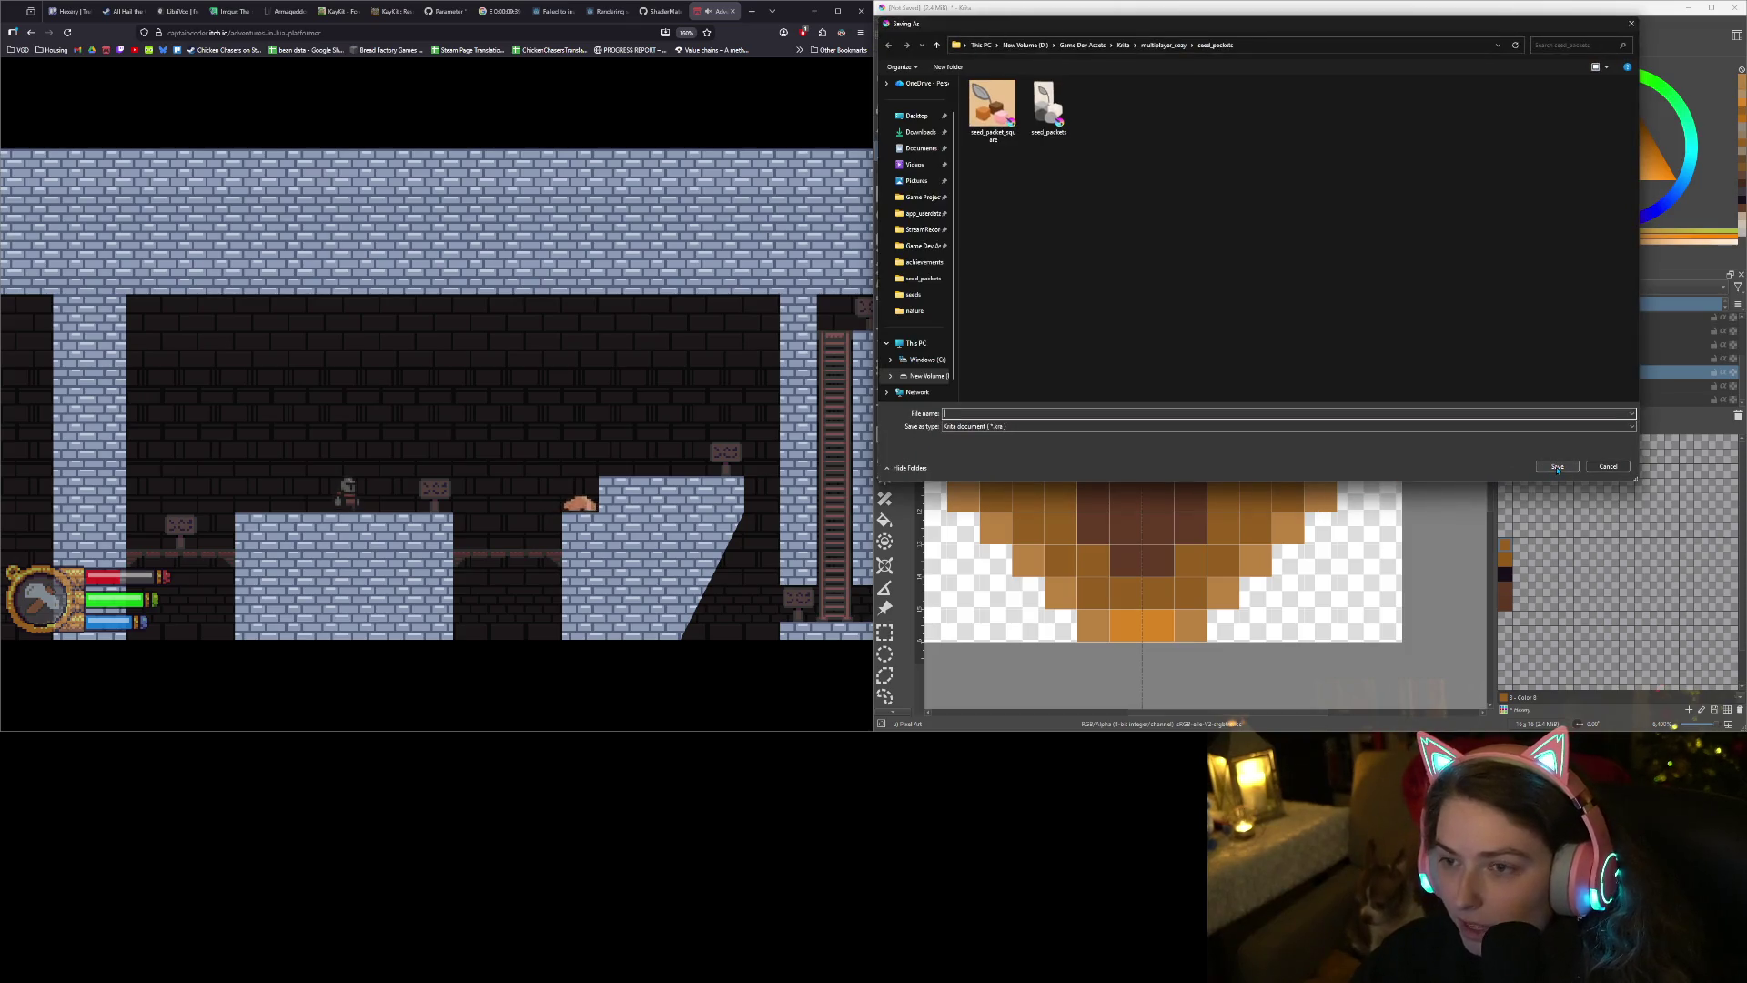
# - Save the drawing as for_da_captain.kra in the Krita folder
pyautogui.click(1123, 45)
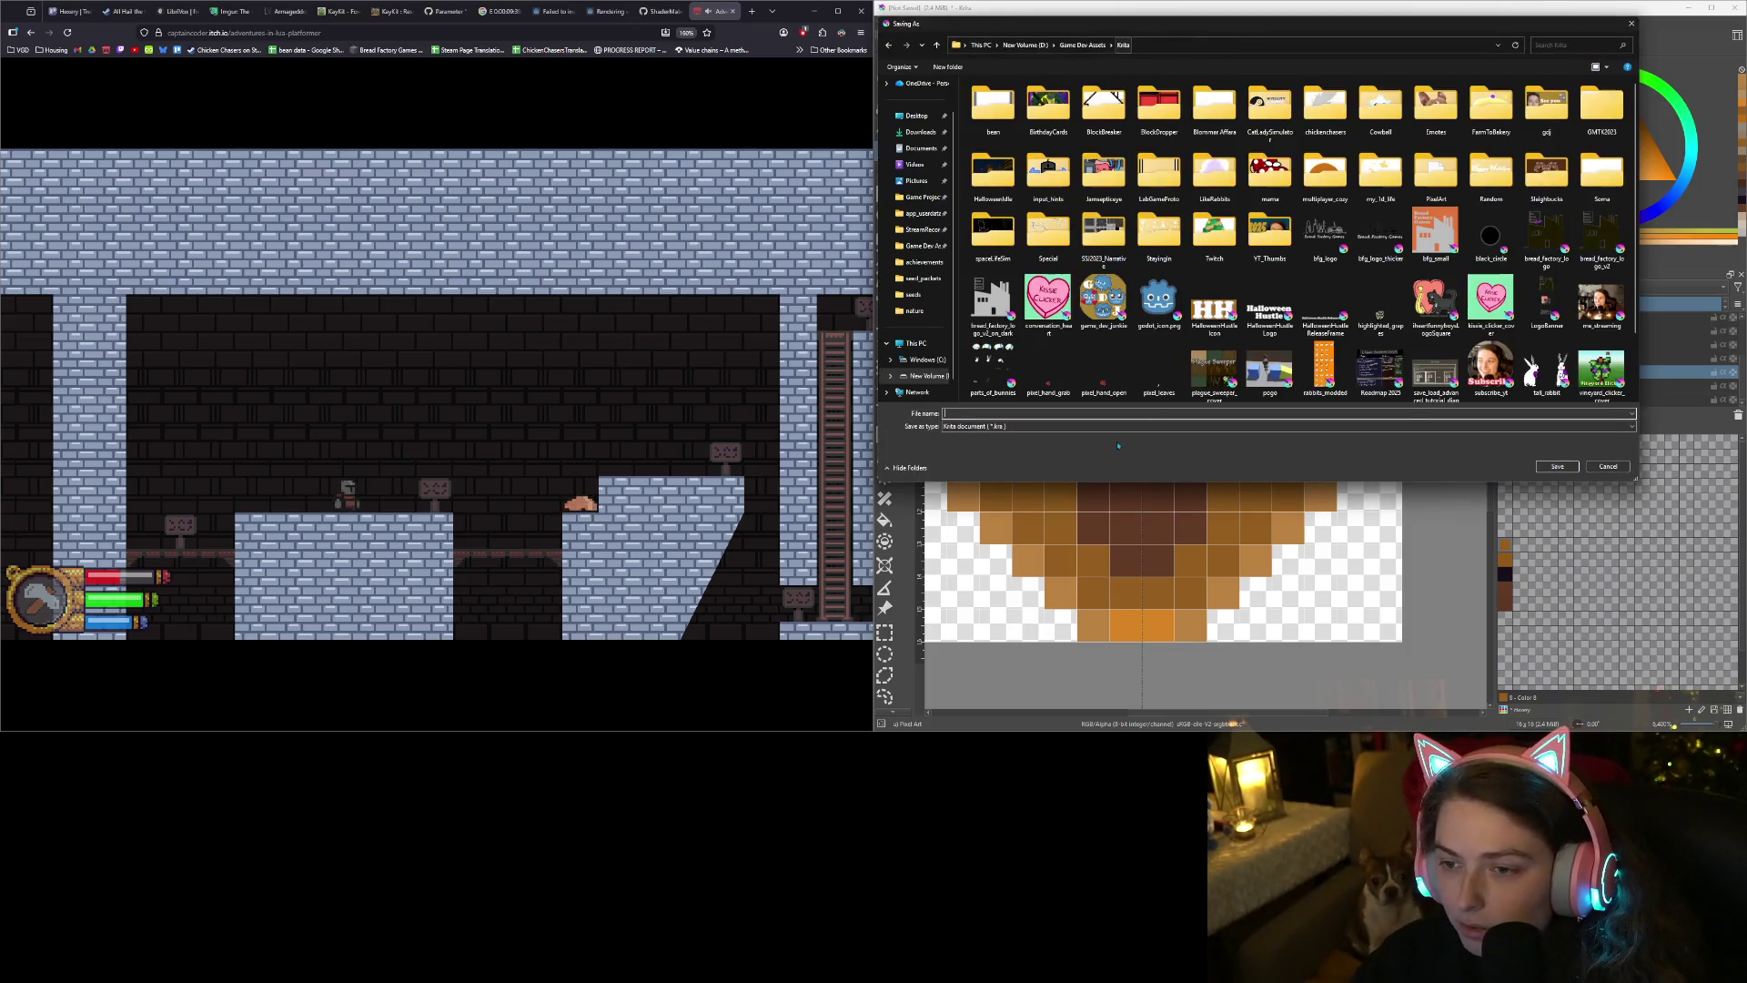
pyautogui.write('for_da_')
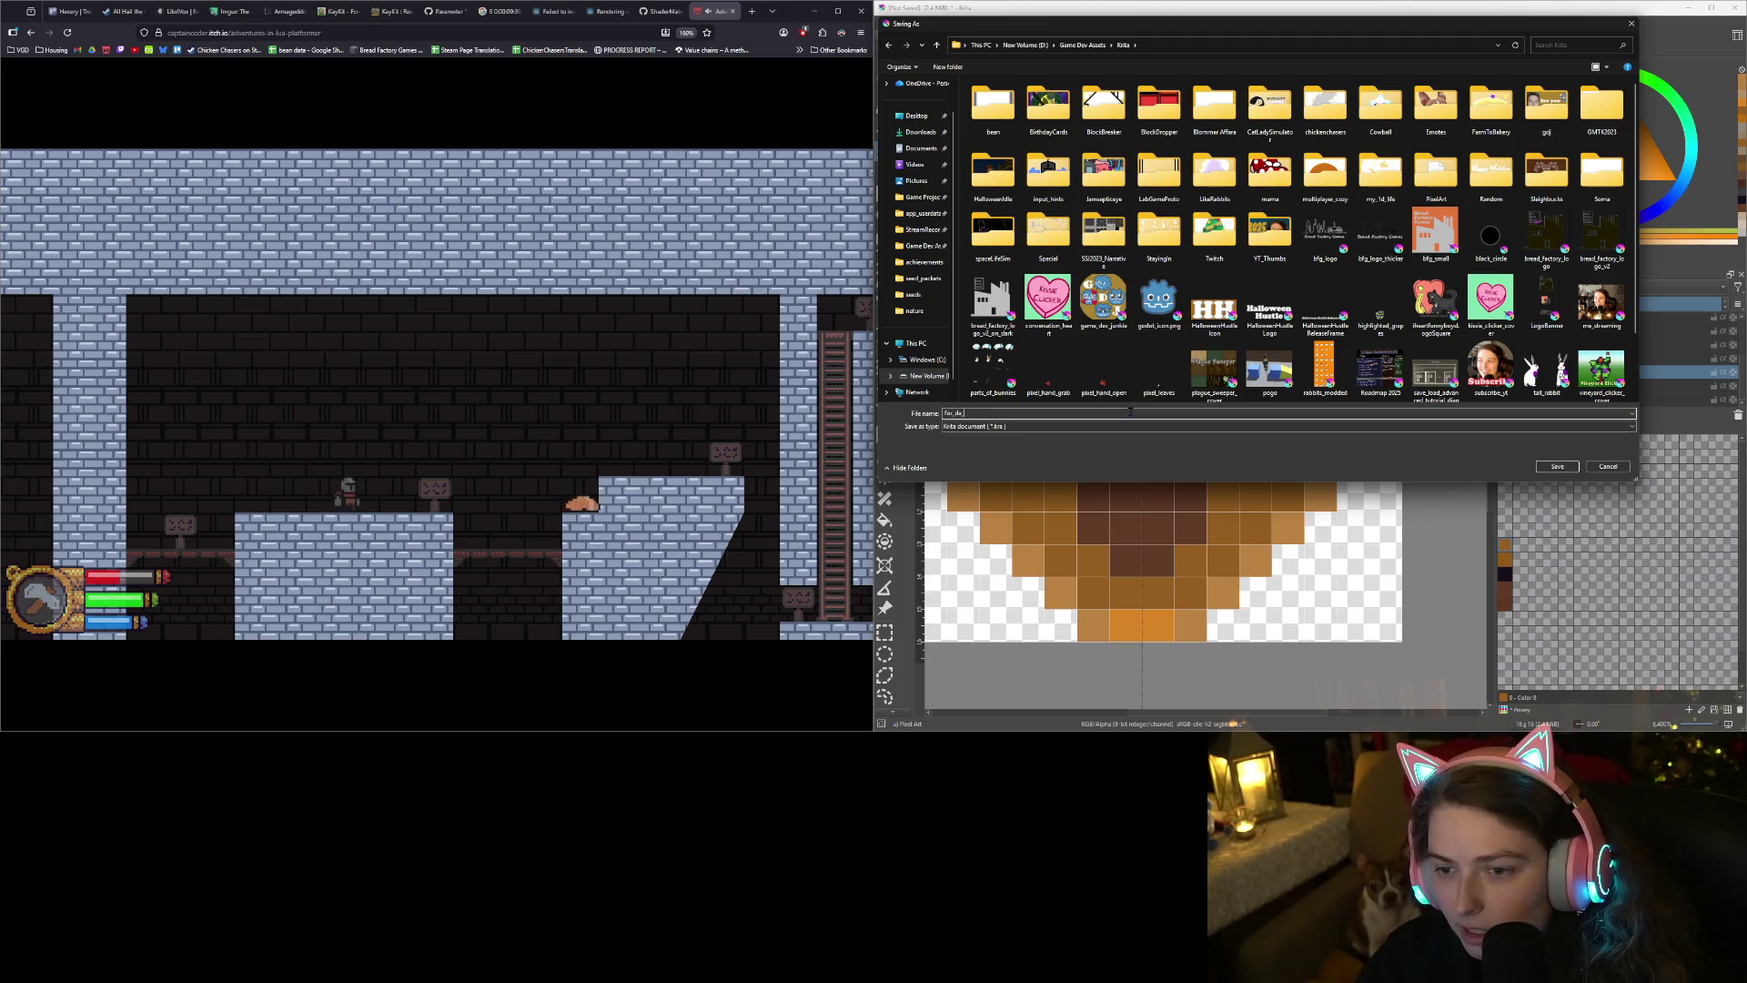
pyautogui.write('ptain')
pyautogui.press('Return')
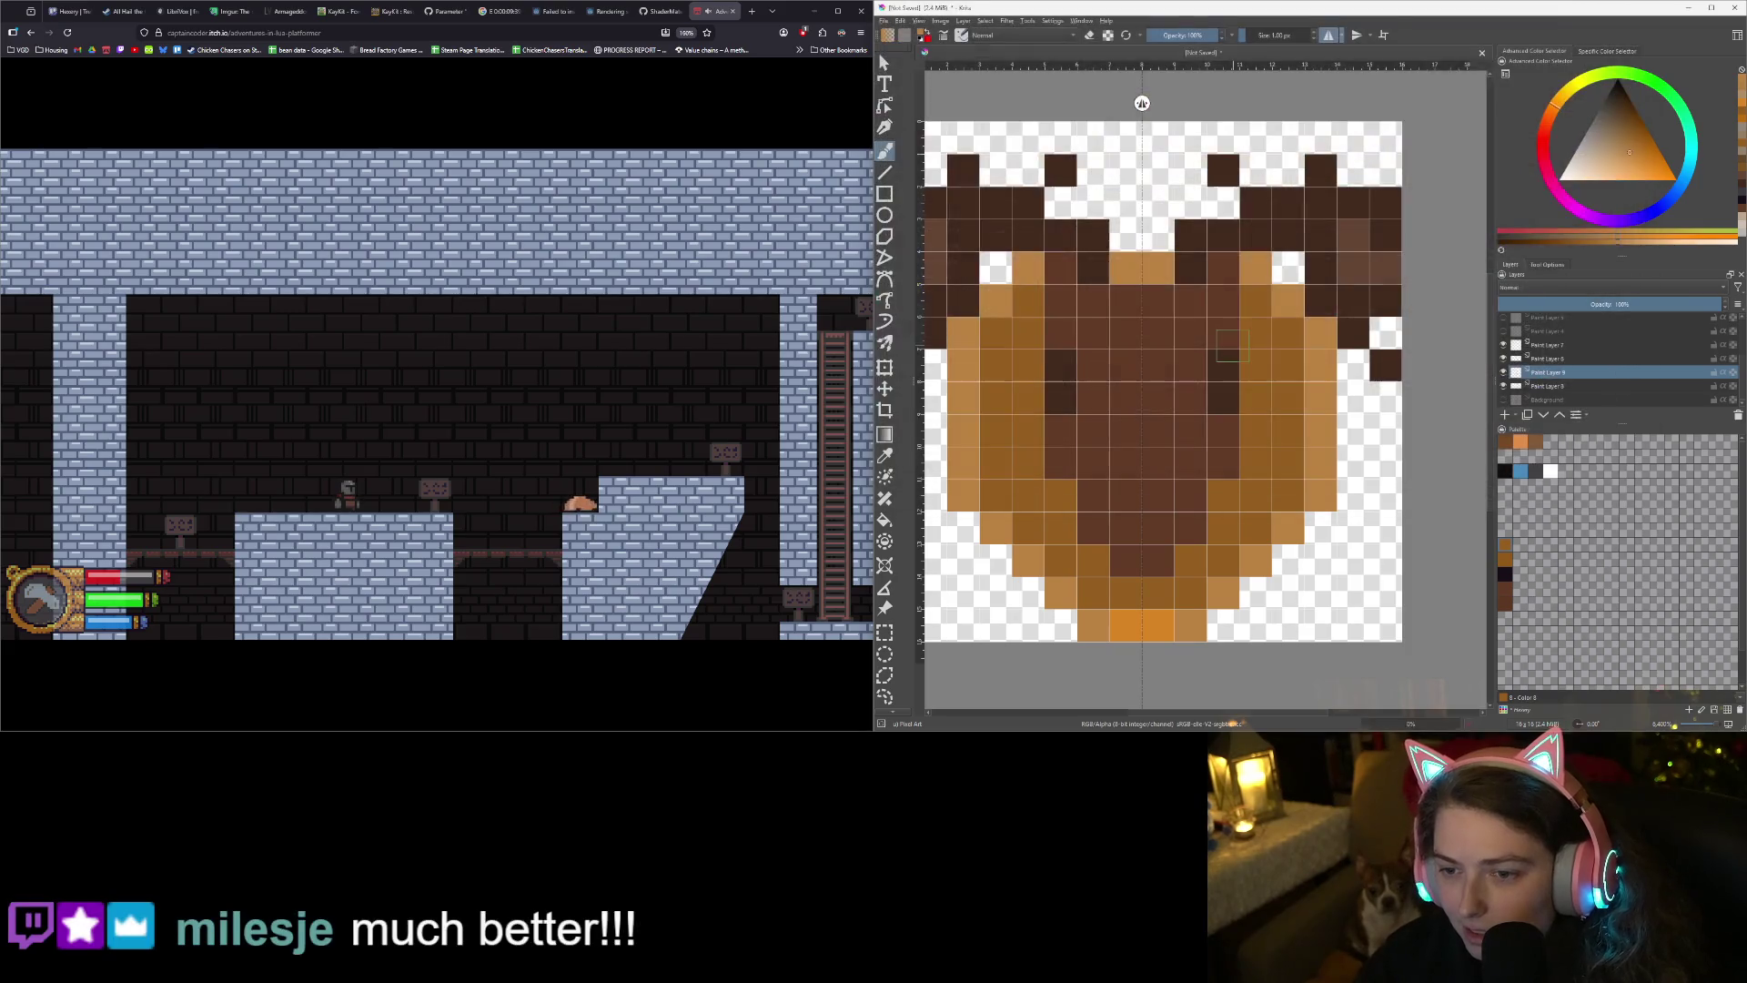
pyautogui.scroll(-2, 1082, 432)
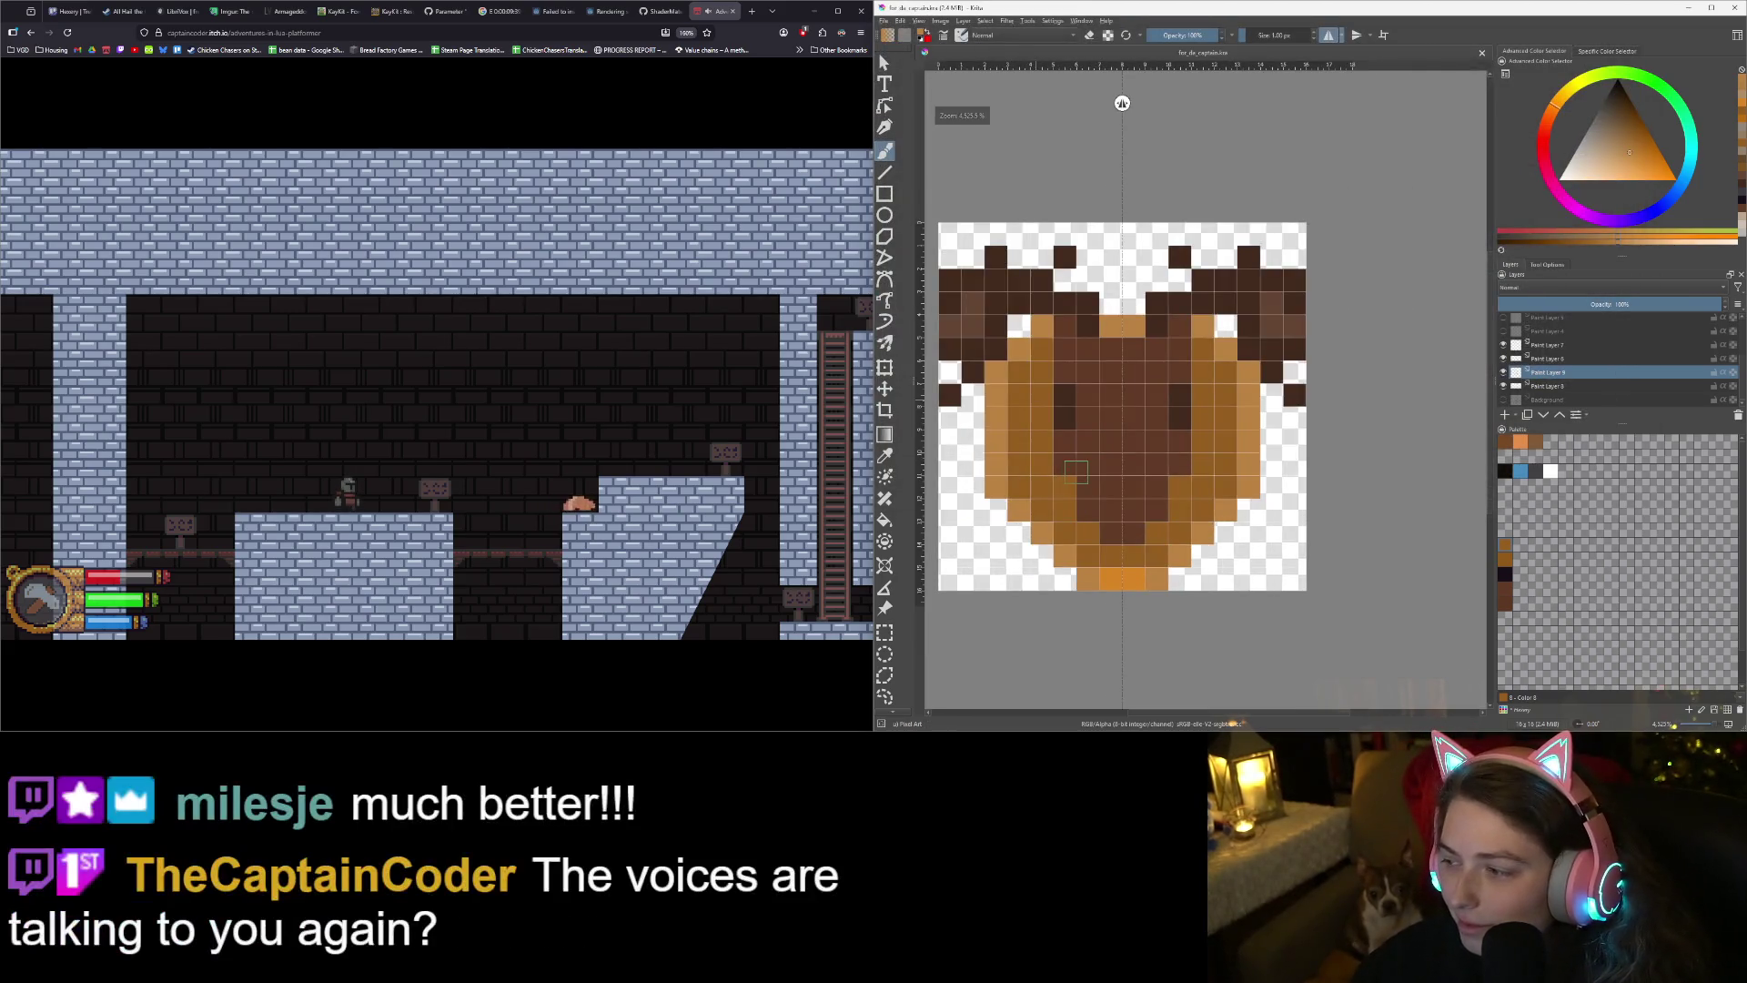
# - Resize the canvas to 20 px wide with a centred anchor
pyautogui.scroll(1, 1087, 492)
pyautogui.scroll(-1, 1101, 509)
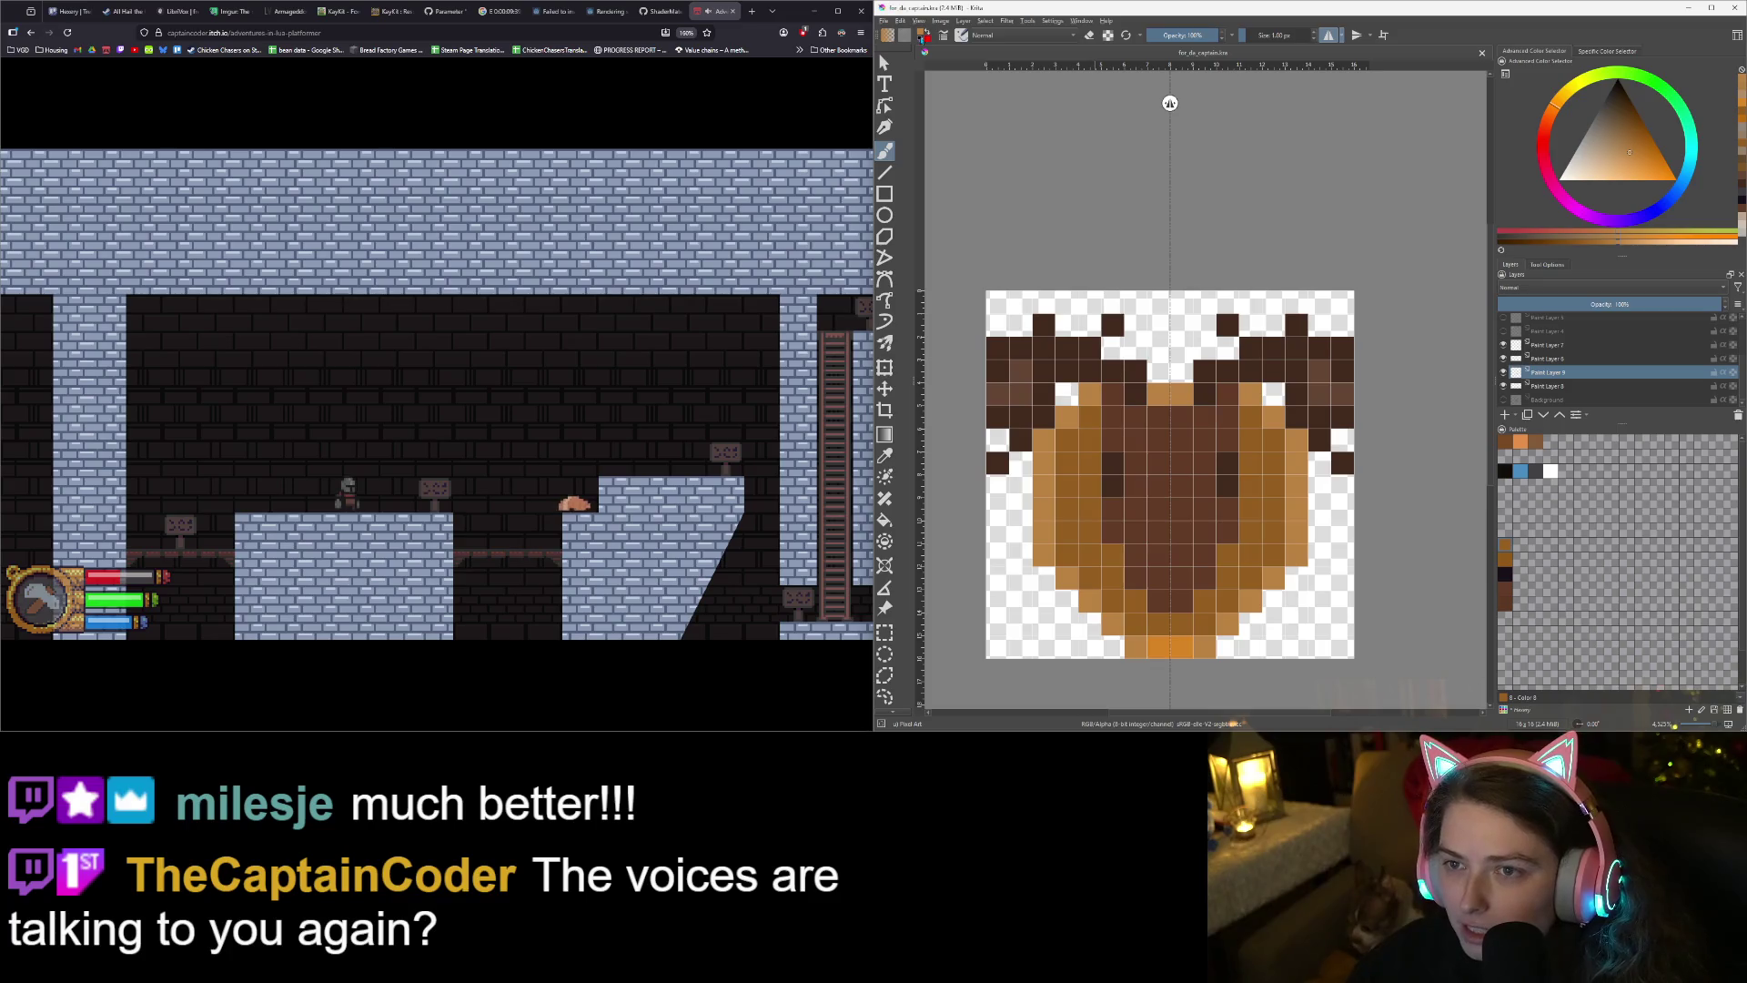
pyautogui.click(942, 22)
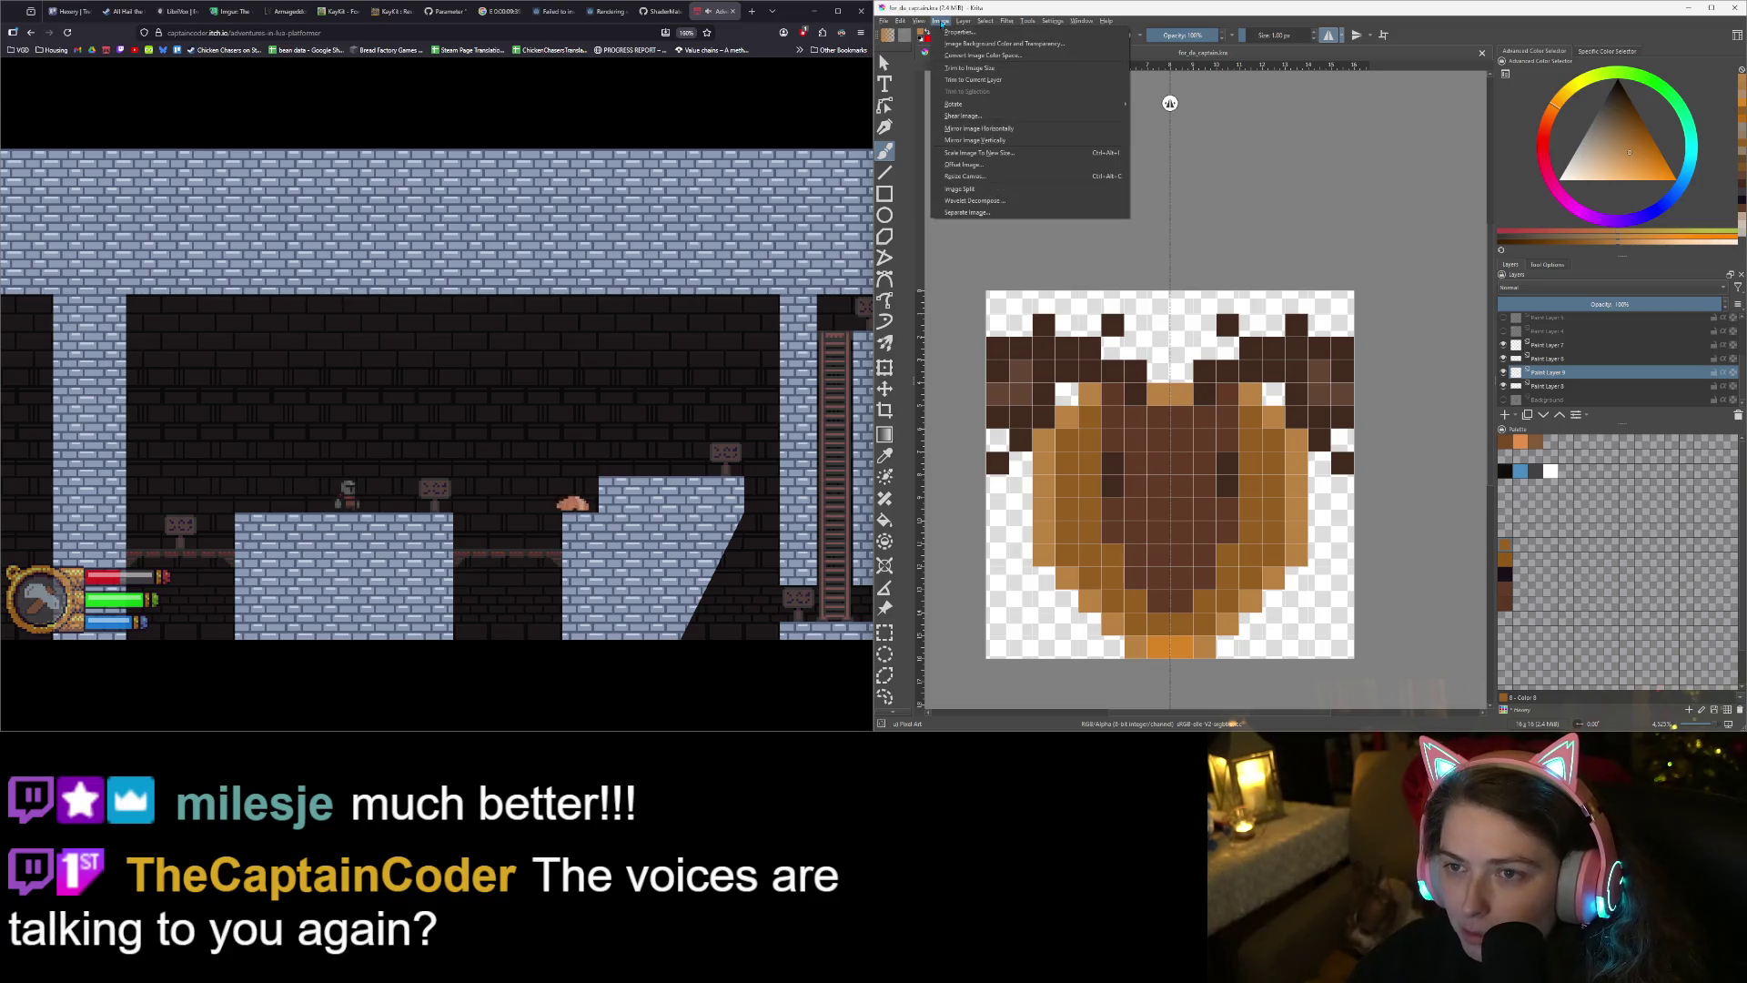
pyautogui.click(982, 178)
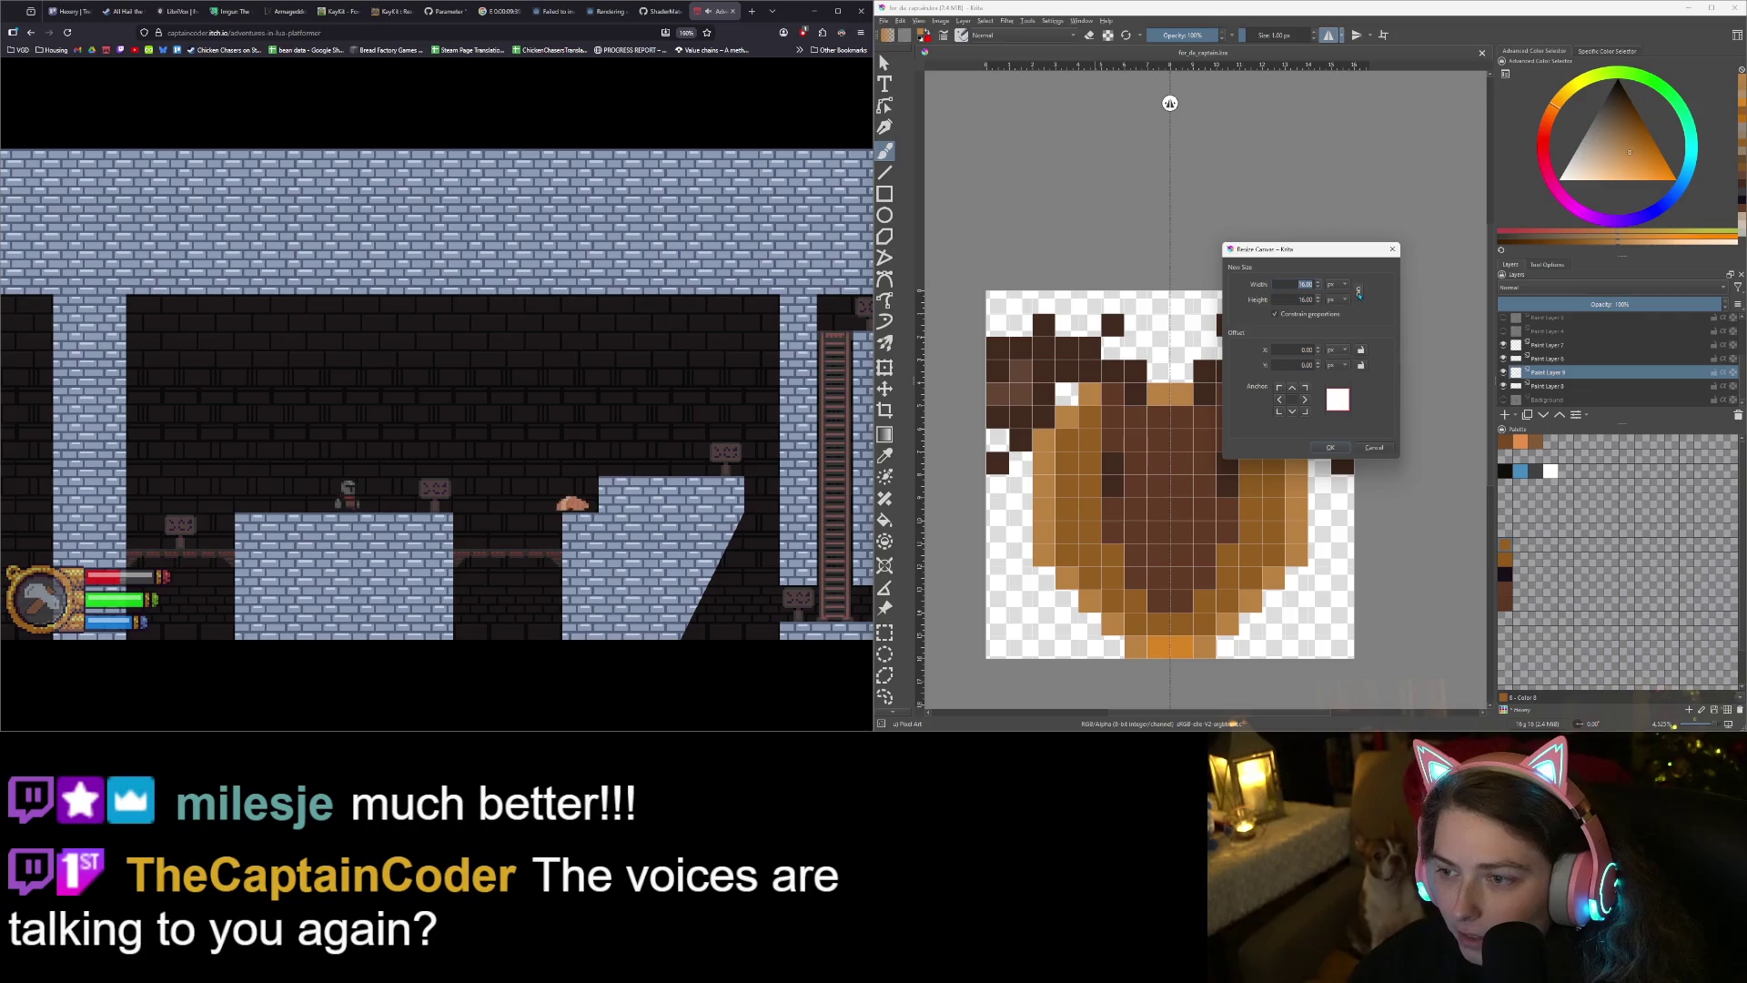
pyautogui.write('1')
pyautogui.write('20')
pyautogui.press('Return')
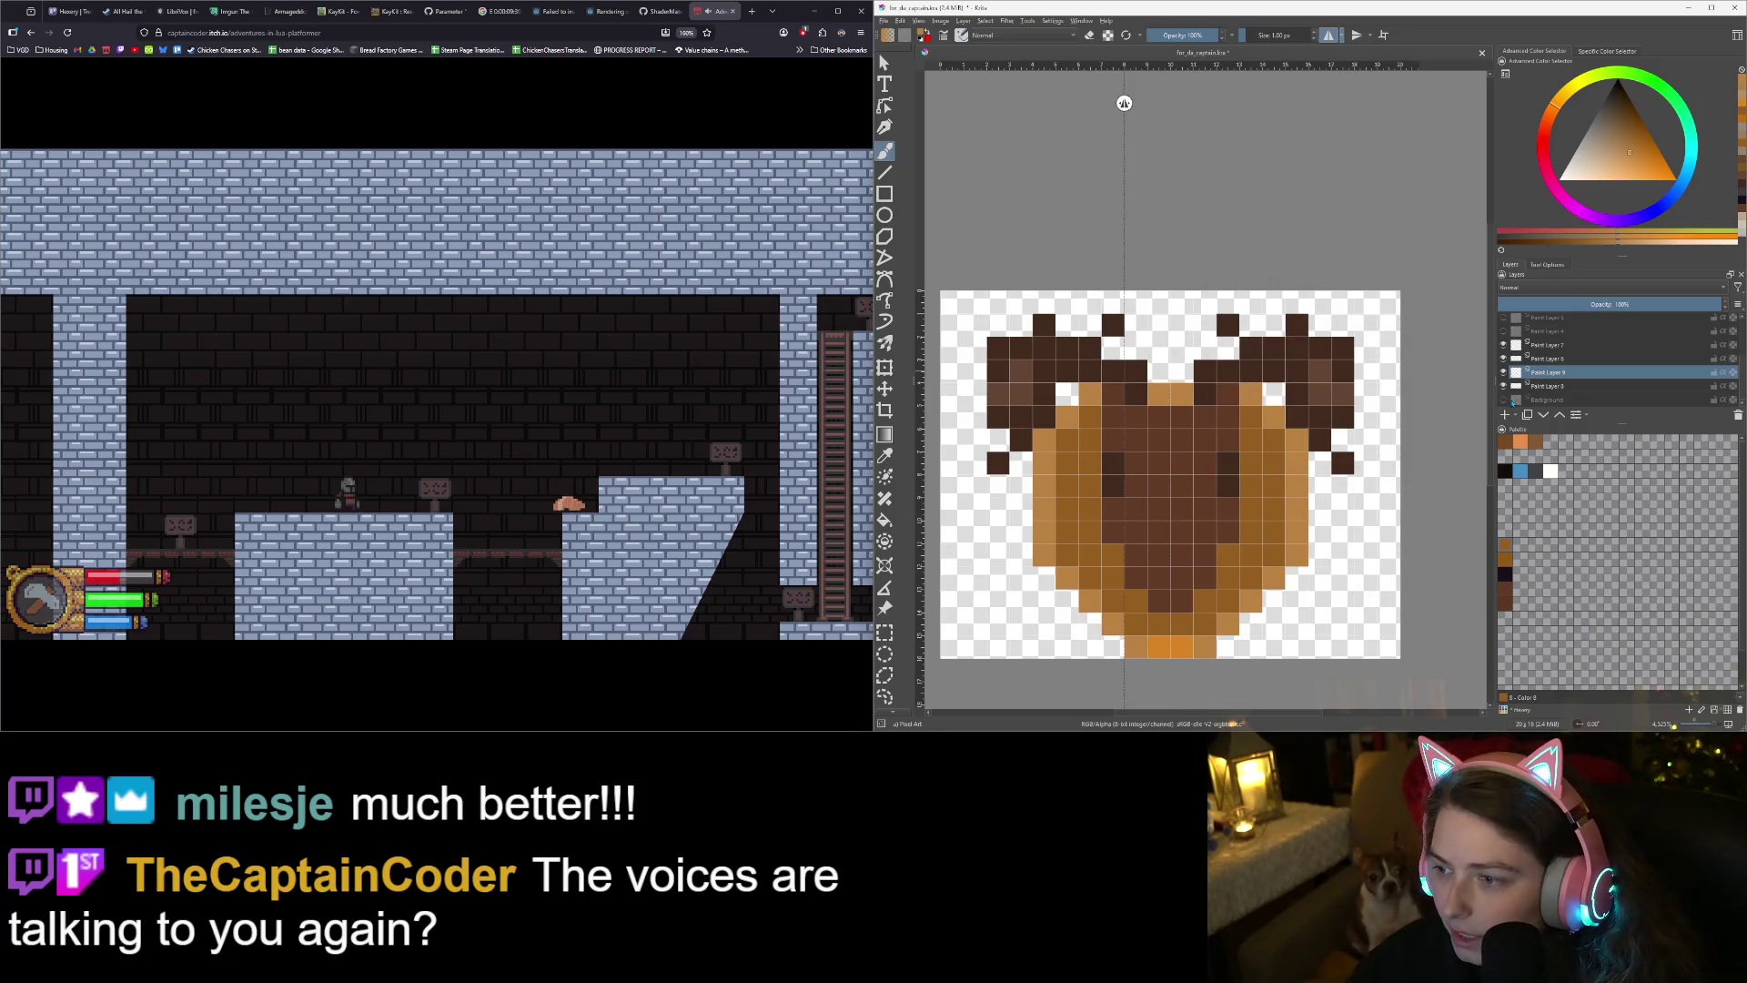
pyautogui.click(1503, 593)
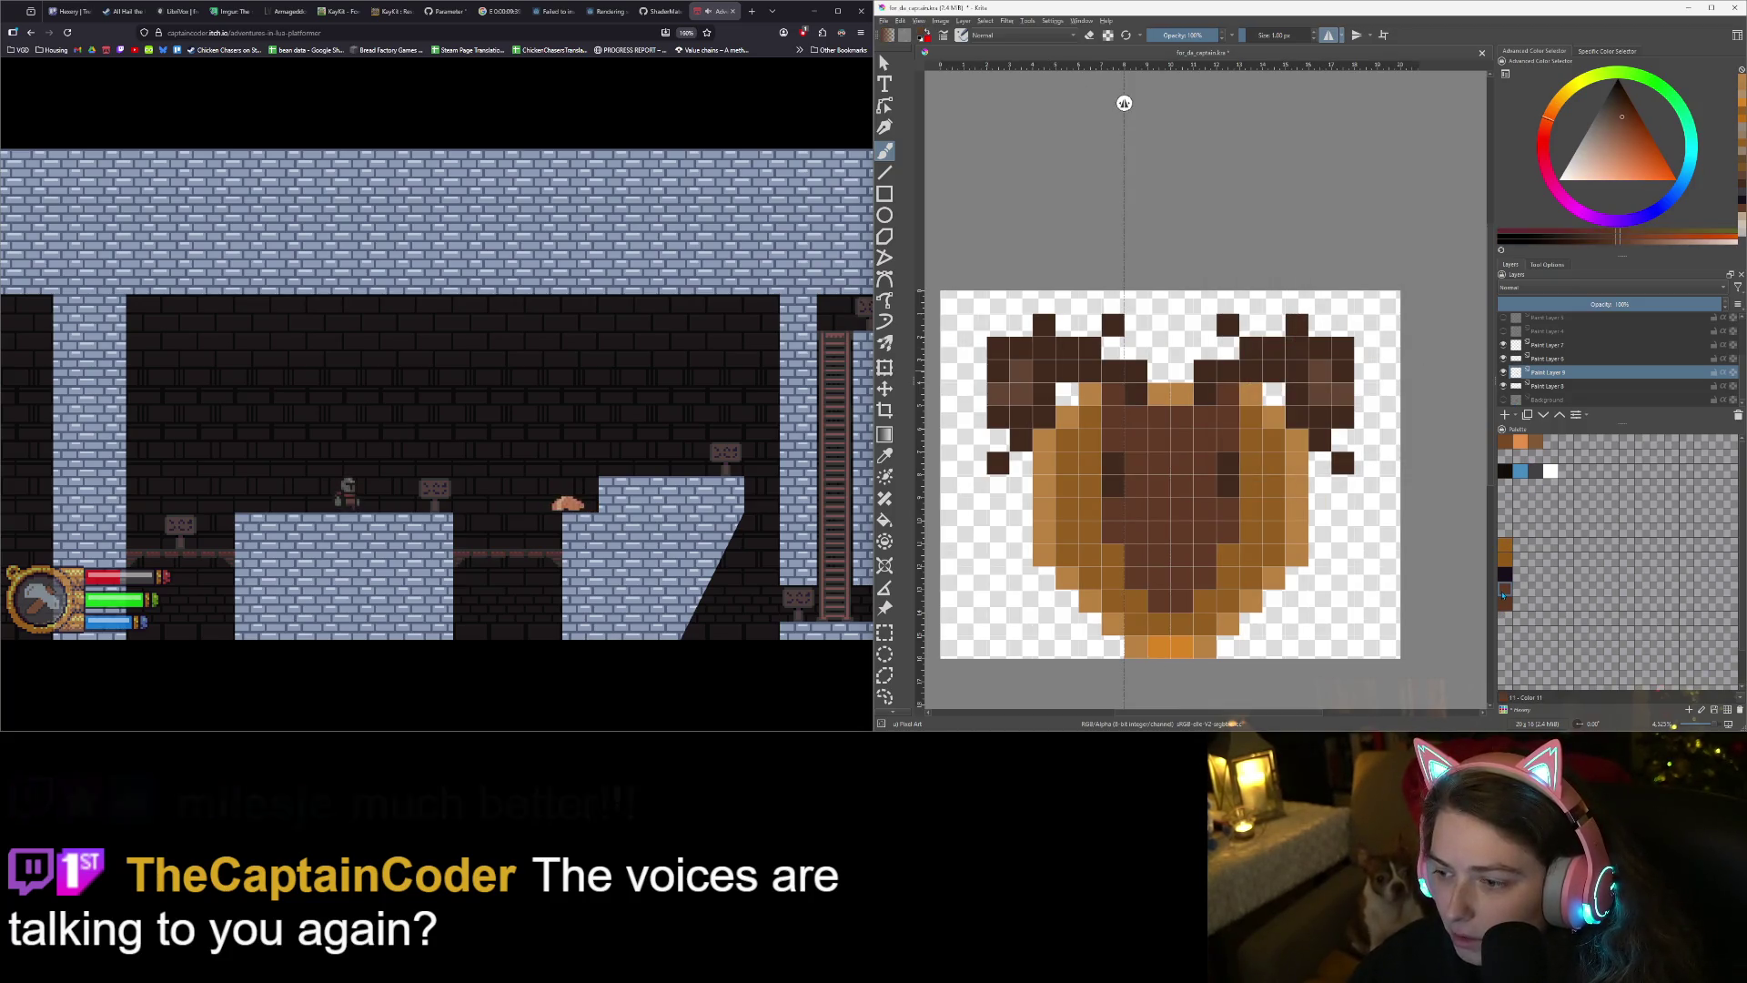
# - Switch to Paint Layer 8 and sample the antler brown from the drawing
pyautogui.click(1517, 362)
pyautogui.click(1503, 358)
pyautogui.click(1503, 359)
pyautogui.click(1503, 358)
pyautogui.click(1503, 359)
pyautogui.click(1503, 359)
pyautogui.click(1503, 358)
pyautogui.click(1544, 386)
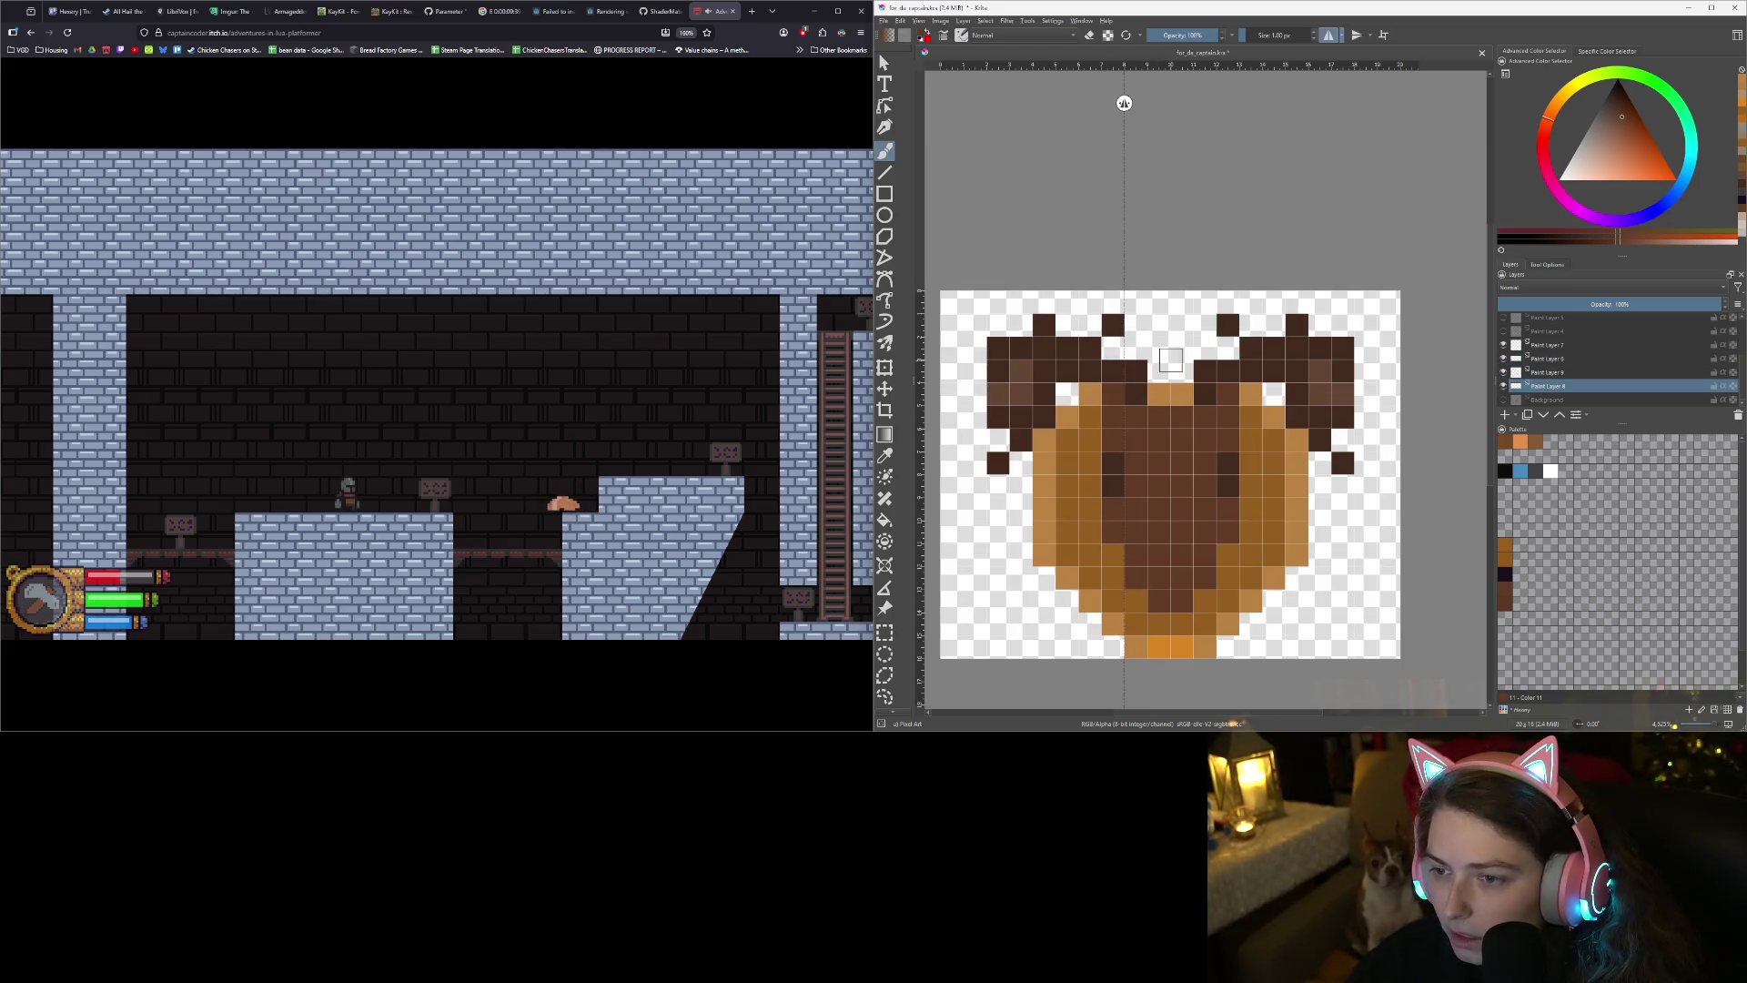
pyautogui.keyDown('ctrl'); pyautogui.click(1274, 393); pyautogui.keyUp('ctrl')
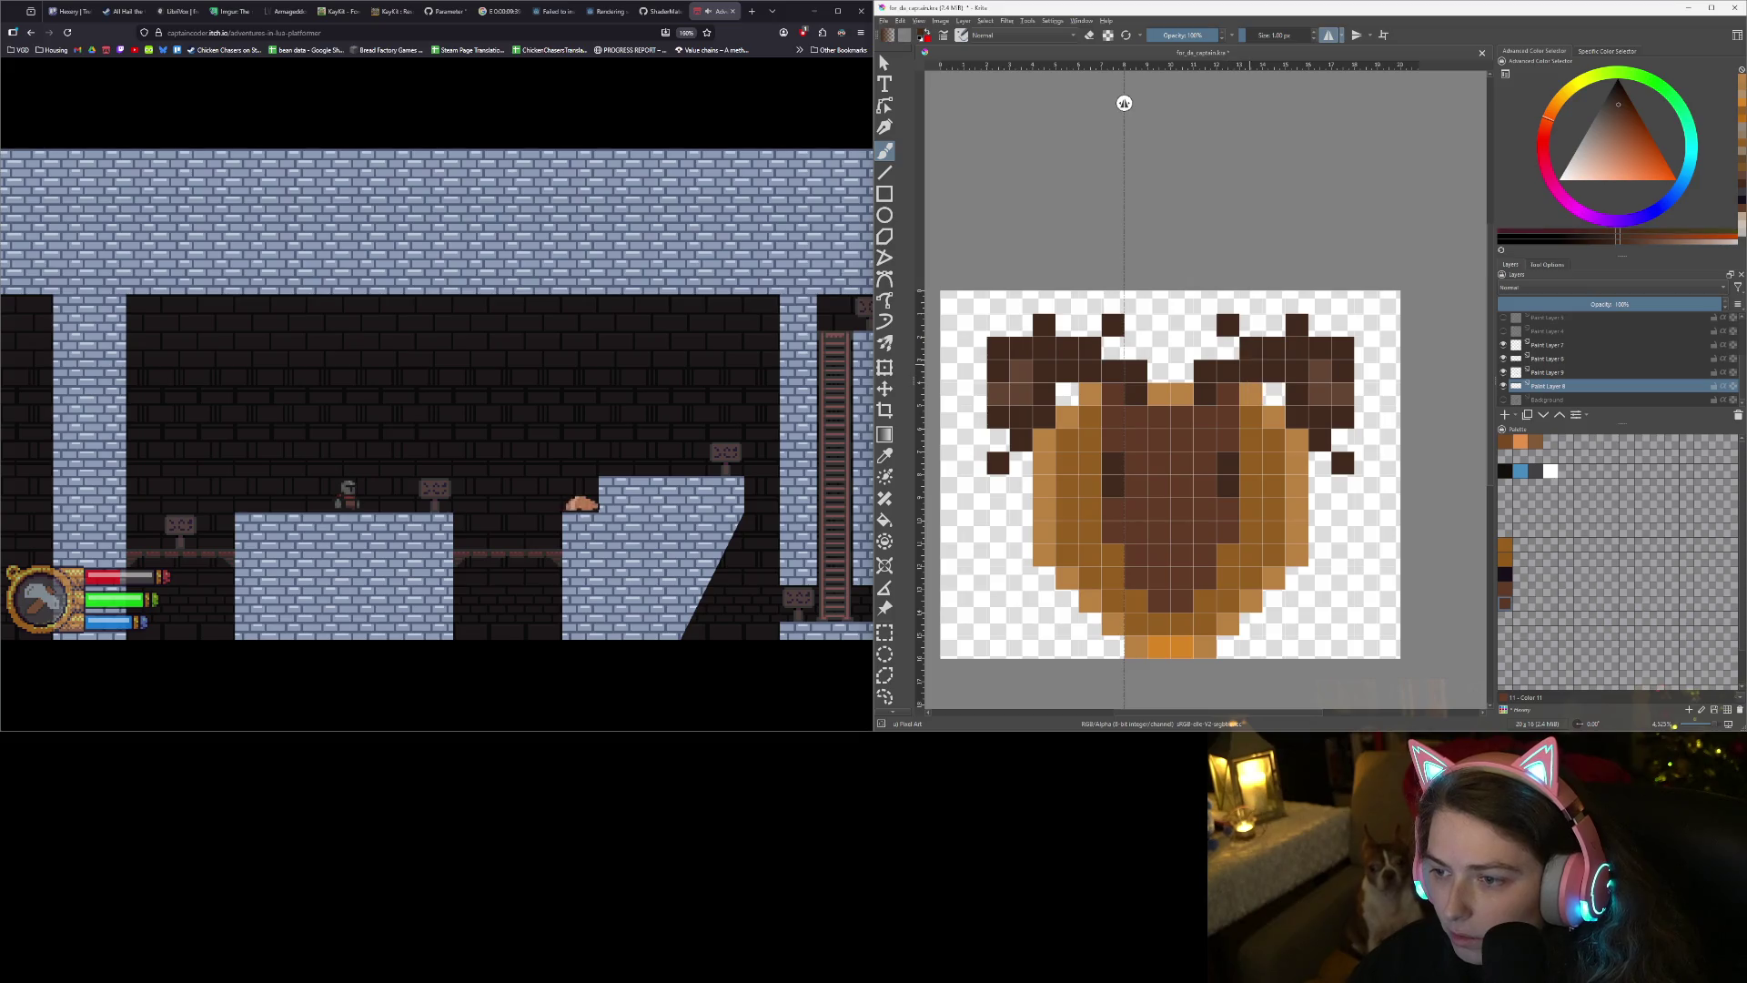
# - Paint mirrored antler tip pixels out toward the canvas edges, undoing misplaced ones
pyautogui.click(1364, 371)
pyautogui.click(1365, 393)
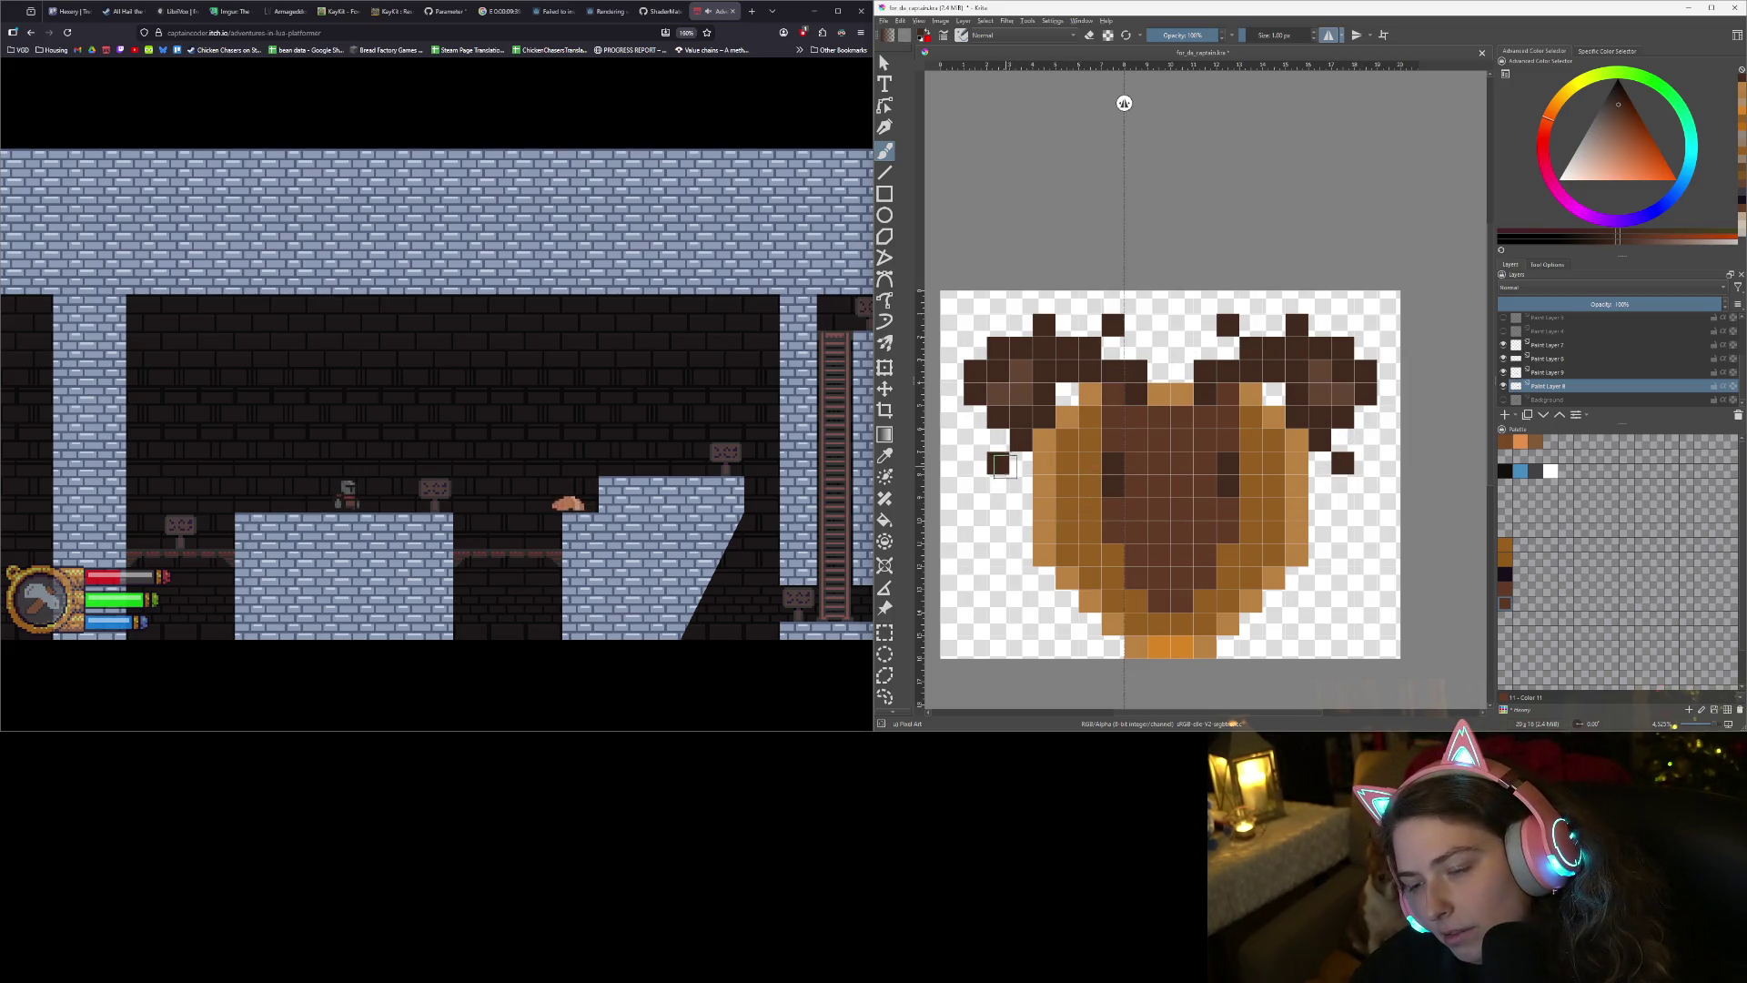
pyautogui.click(951, 347)
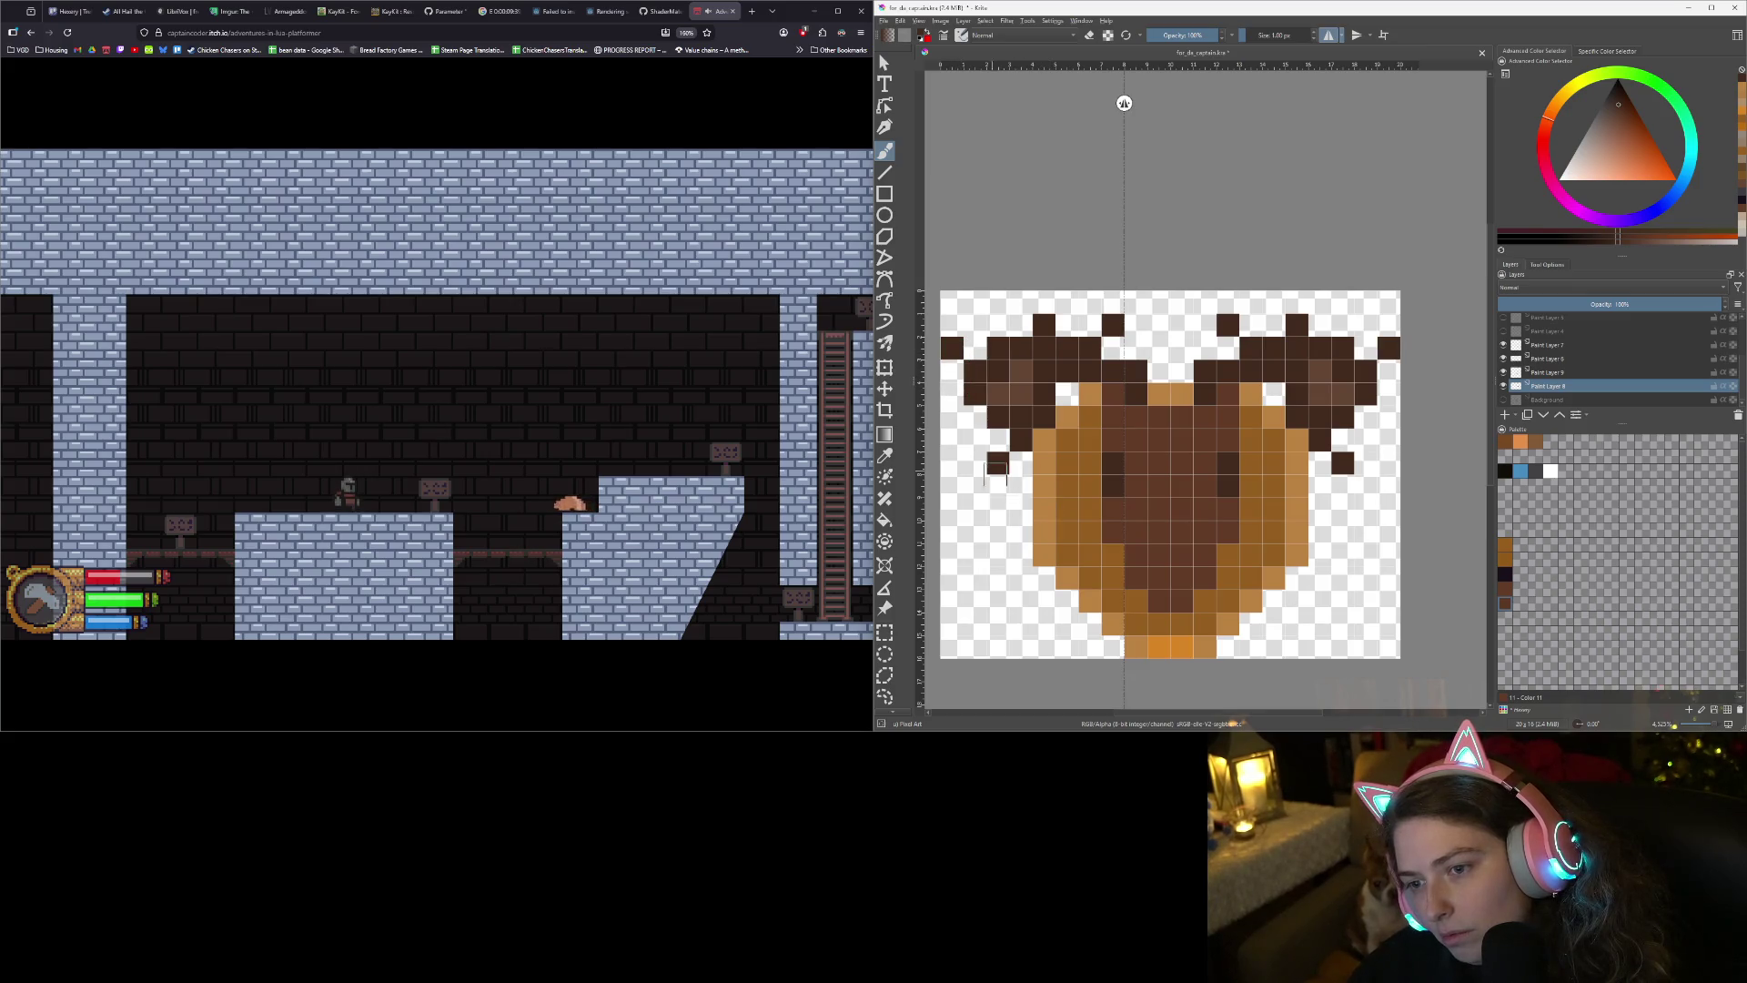
pyautogui.hotkey('ctrl', 'z')
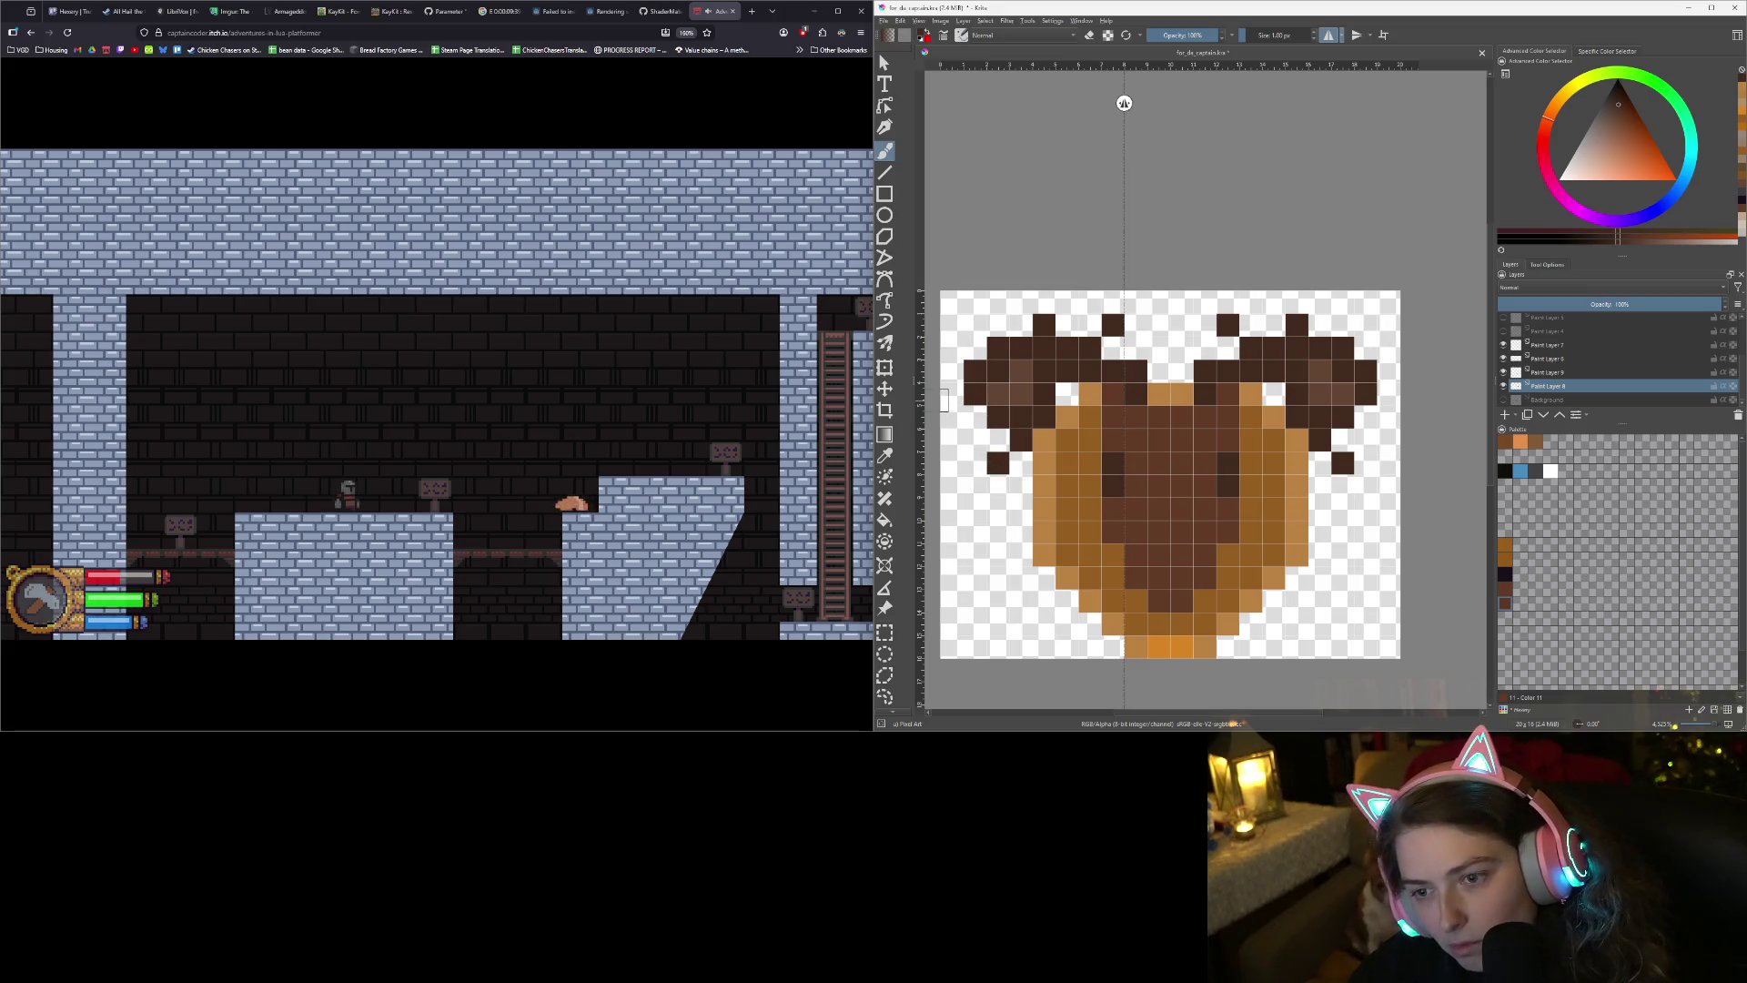
pyautogui.click(974, 348)
pyautogui.hotkey('ctrl', 'z')
pyautogui.click(974, 325)
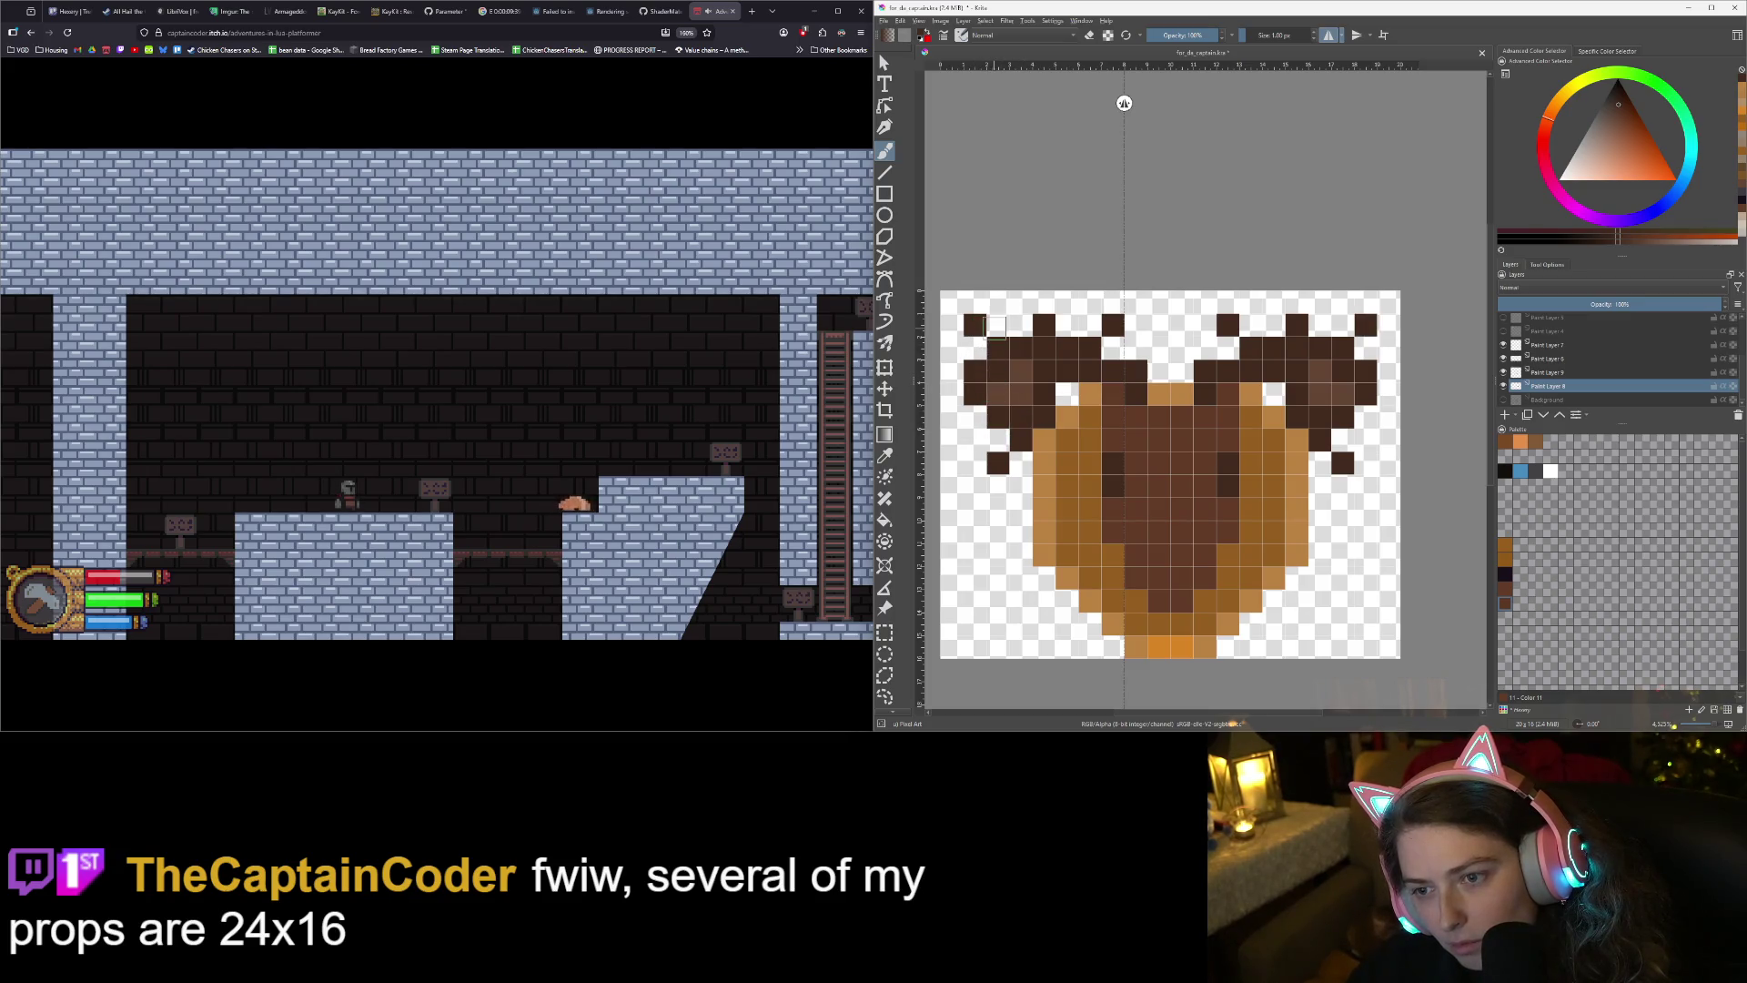
pyautogui.click(998, 324)
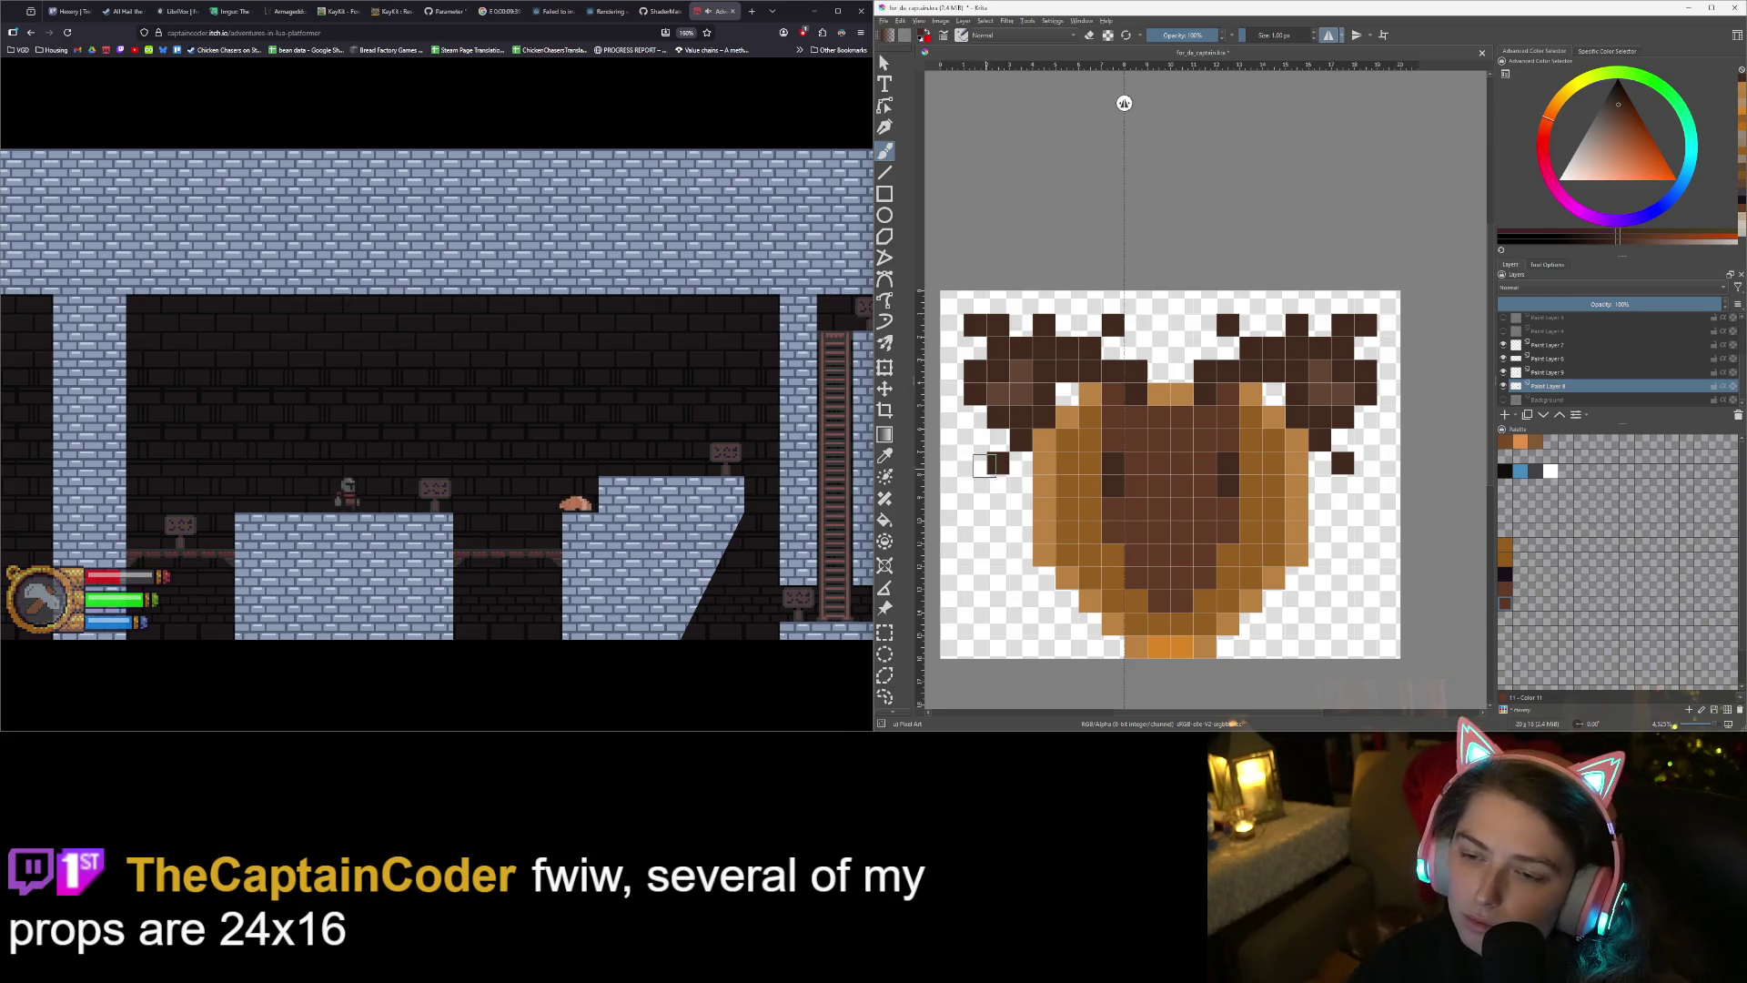
pyautogui.click(975, 440)
pyautogui.click(1029, 565)
pyautogui.hotkey('ctrl', 'z')
pyautogui.hotkey('ctrl', 'z')
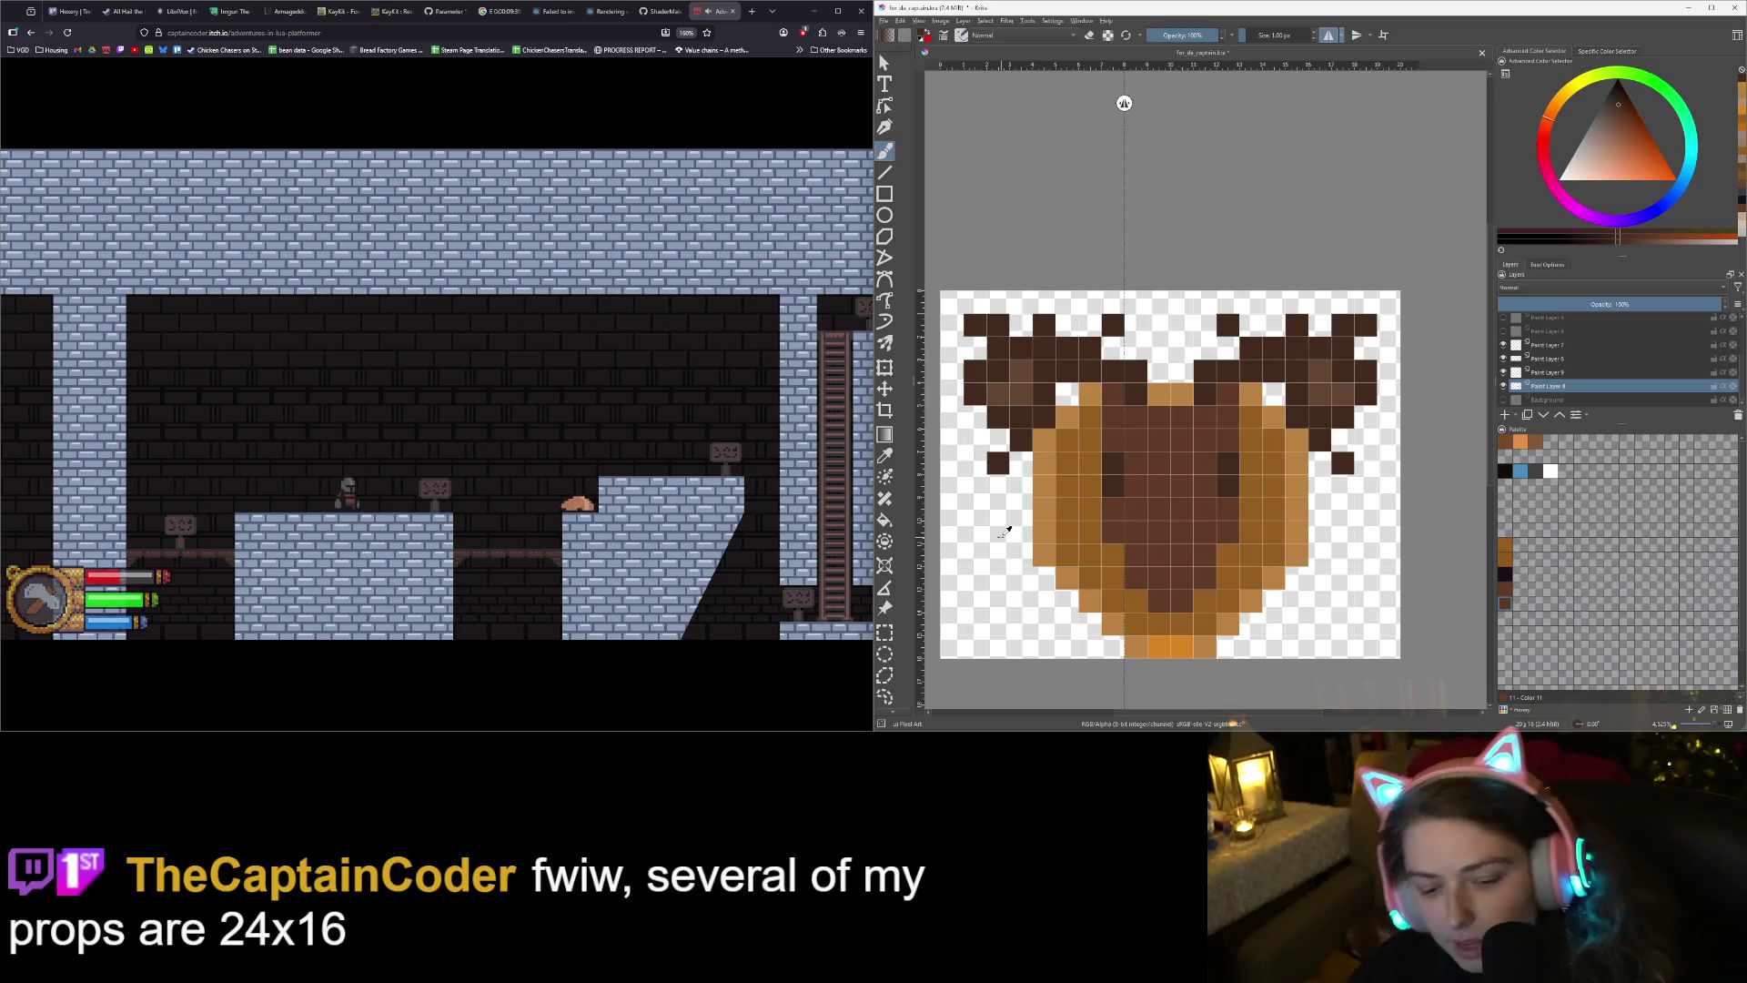
# - Save the drawing and move the mirror axis to the new canvas centre
pyautogui.hotkey('ctrl', 's')
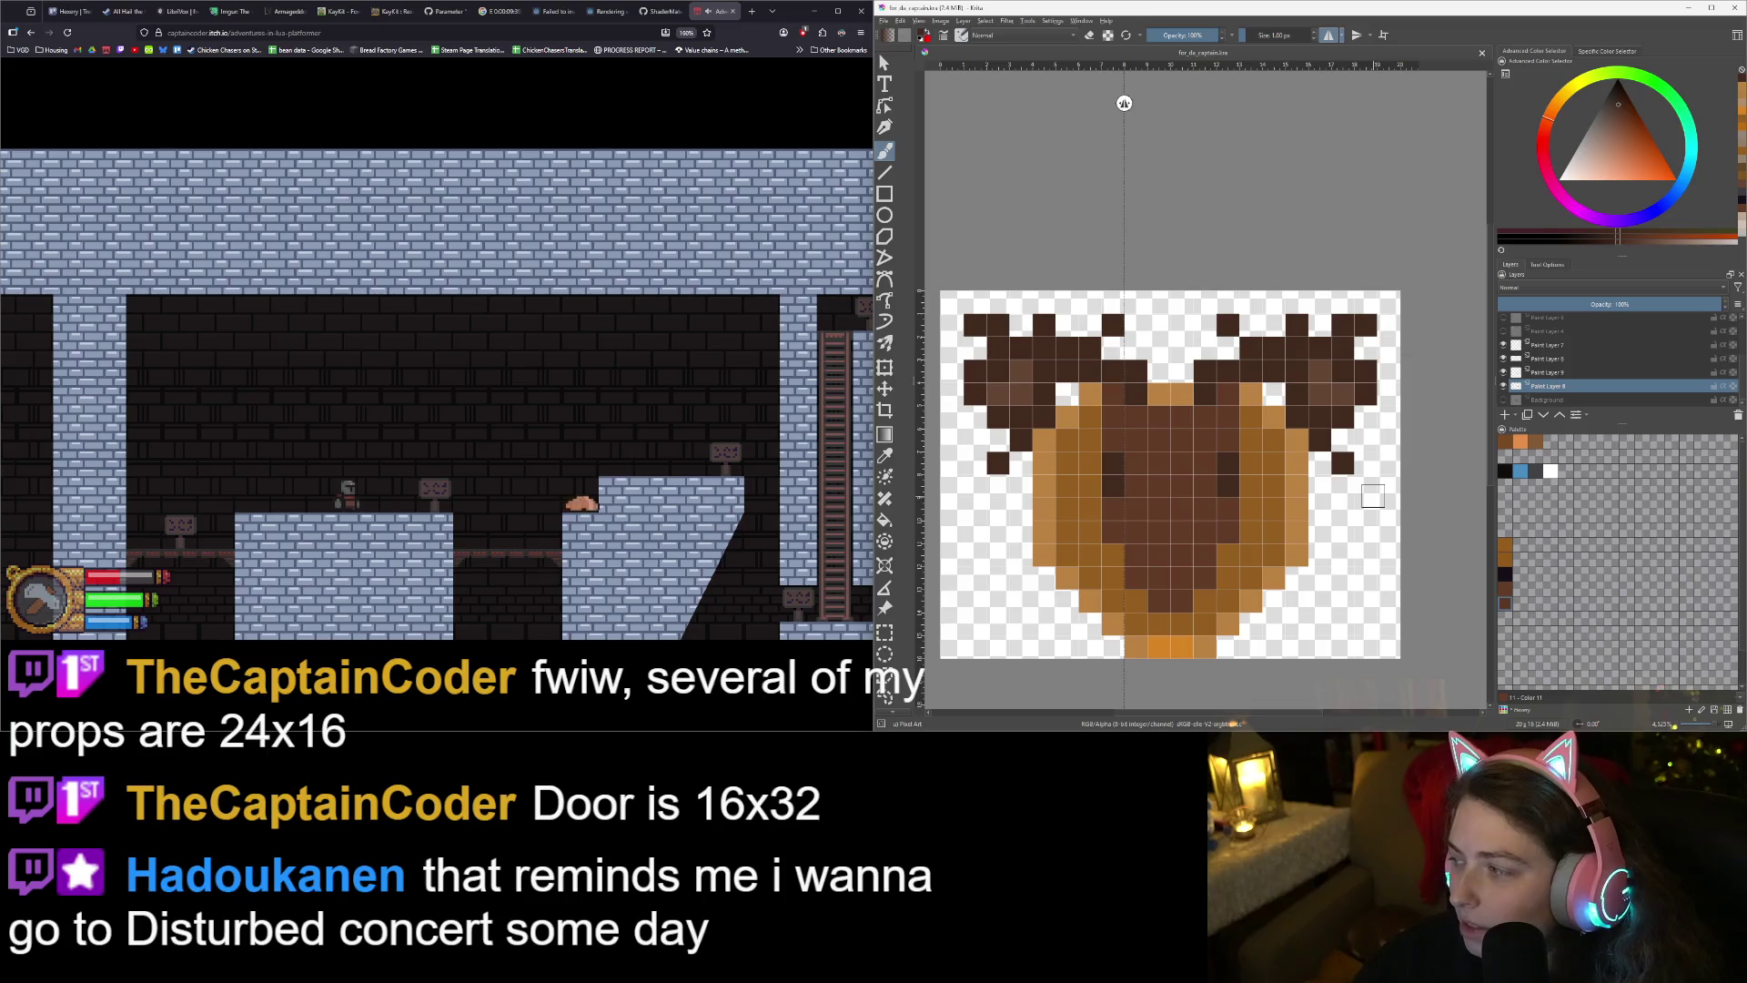
pyautogui.press('-')
pyautogui.moveTo(1242, 521)
pyautogui.mouseDown()
pyautogui.moveTo(1248, 494)
pyautogui.moveTo(1287, 539)
pyautogui.moveTo(1206, 506)
pyautogui.mouseUp()
pyautogui.moveTo(1100, 103); pyautogui.dragTo(1156, 126)
pyautogui.moveTo(1183, 332); pyautogui.dragTo(1215, 344)
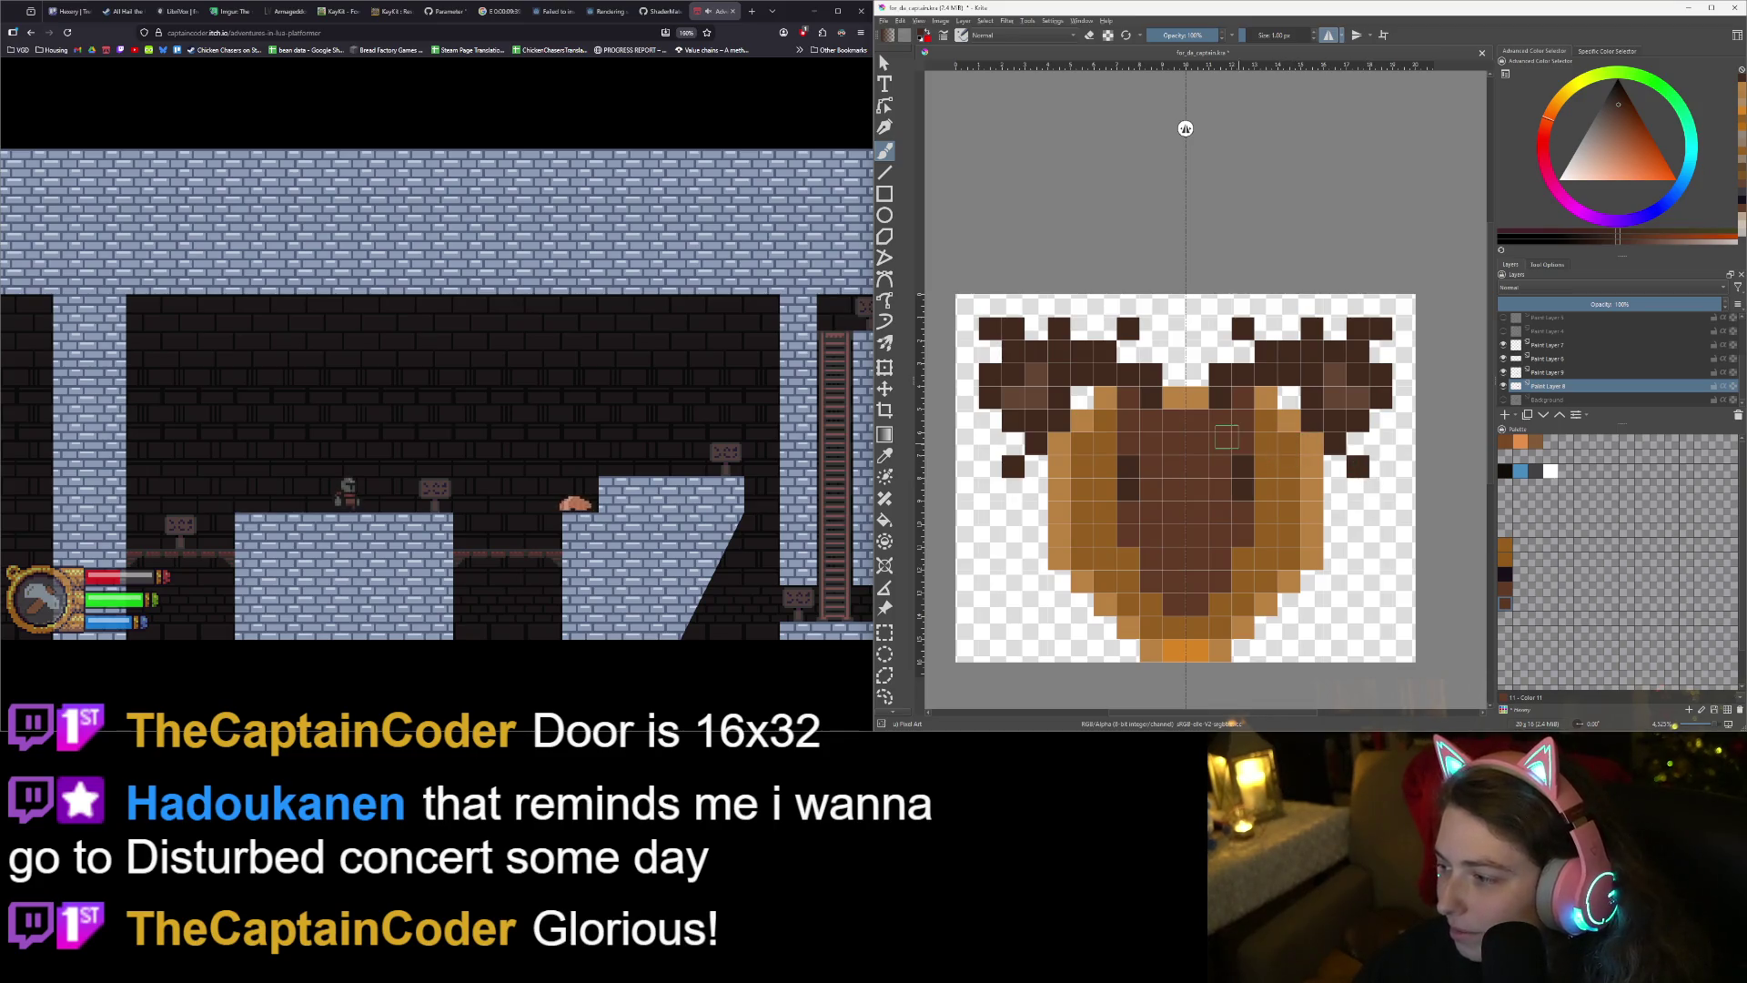
pyautogui.scroll(-1, 1069, 326)
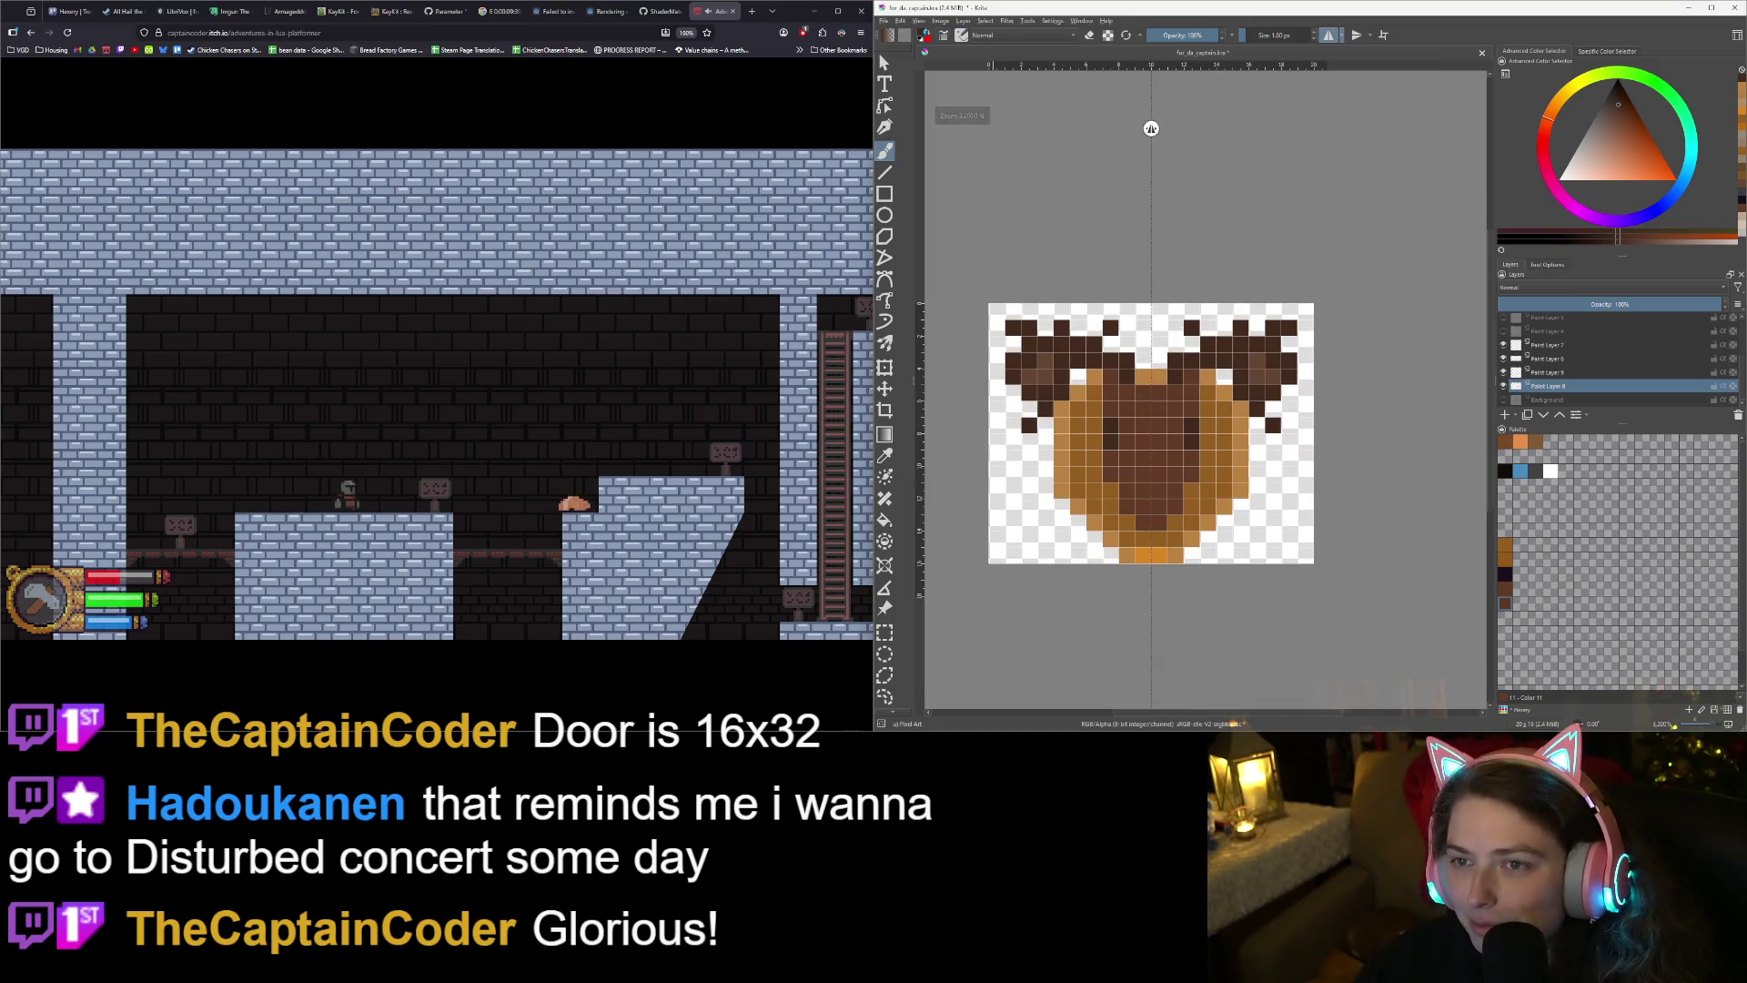
# - Export the image as PNG named moose_mount.png, accepting the default PNG options
pyautogui.click(883, 20)
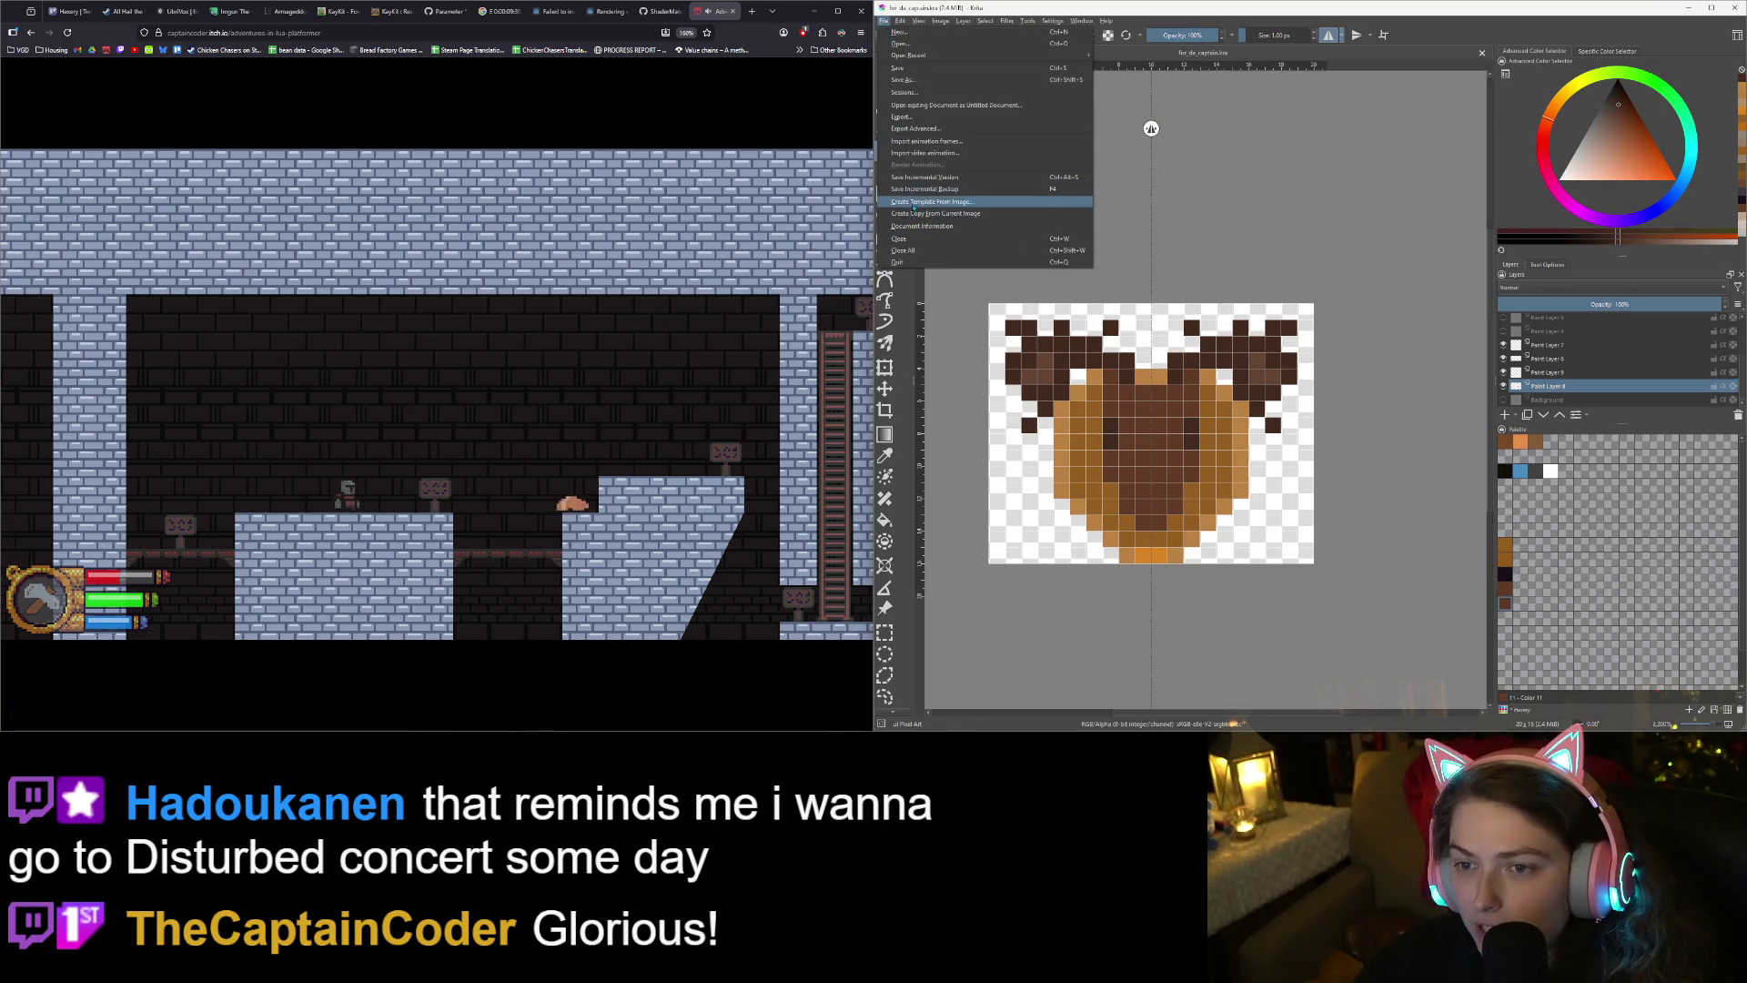
pyautogui.click(901, 116)
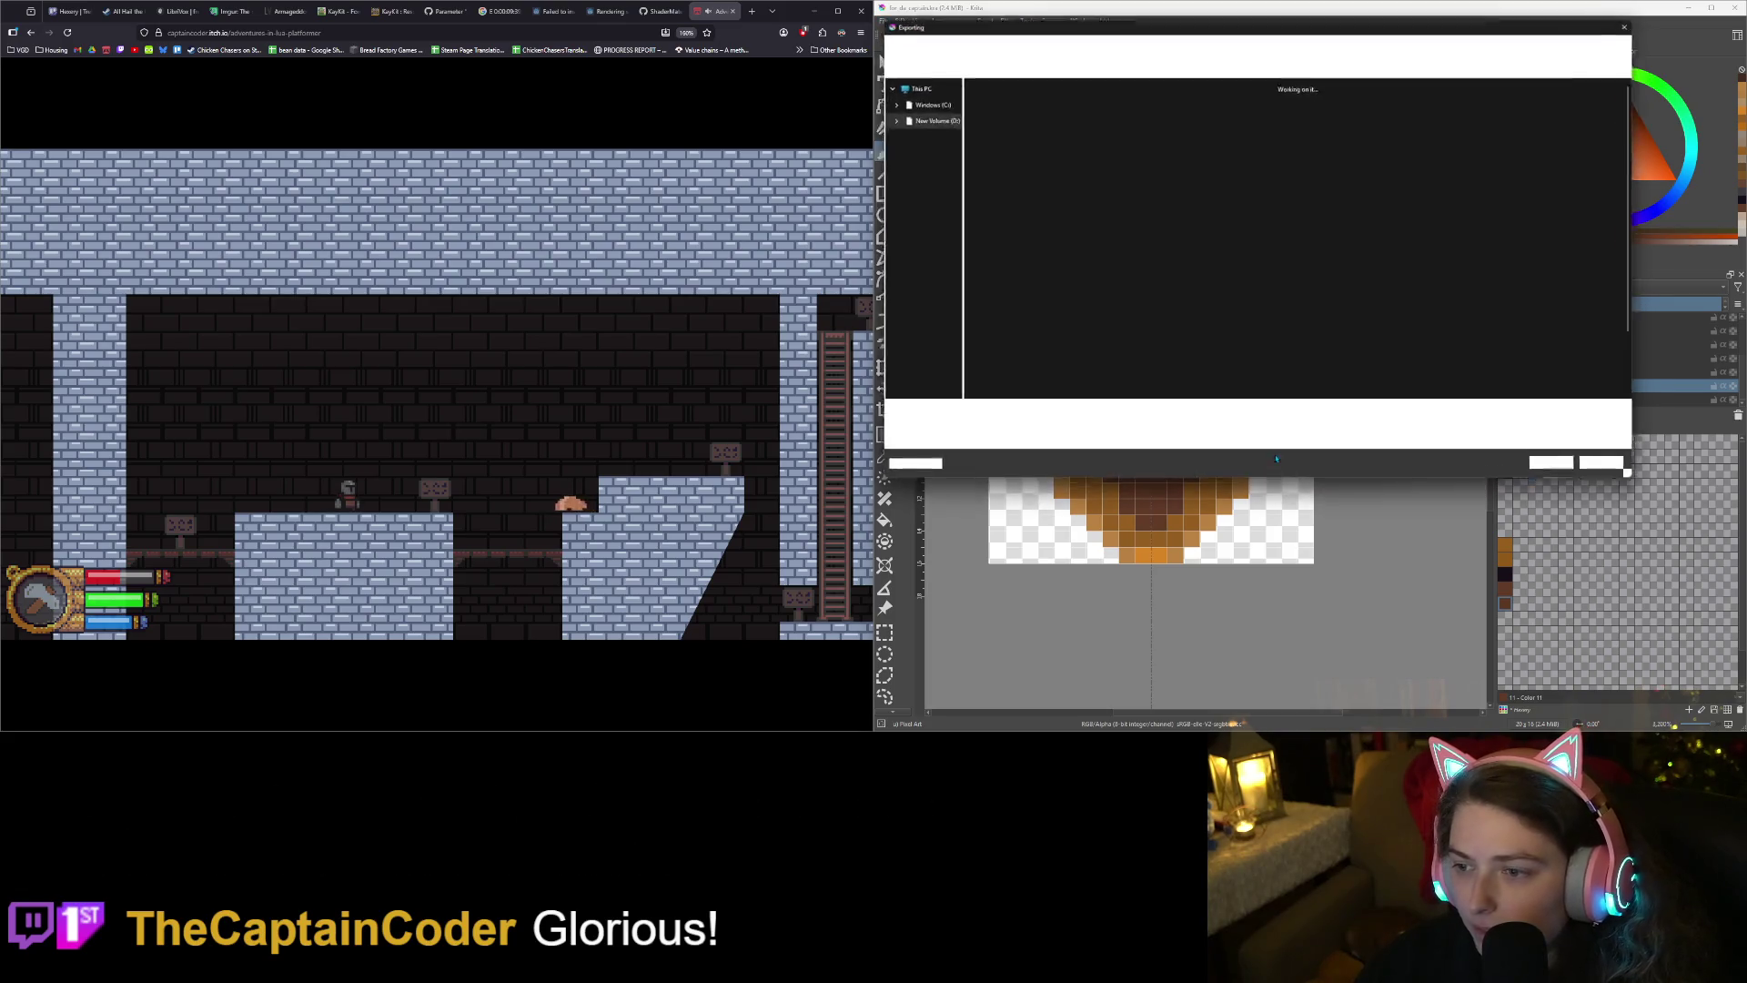
pyautogui.click(1084, 426)
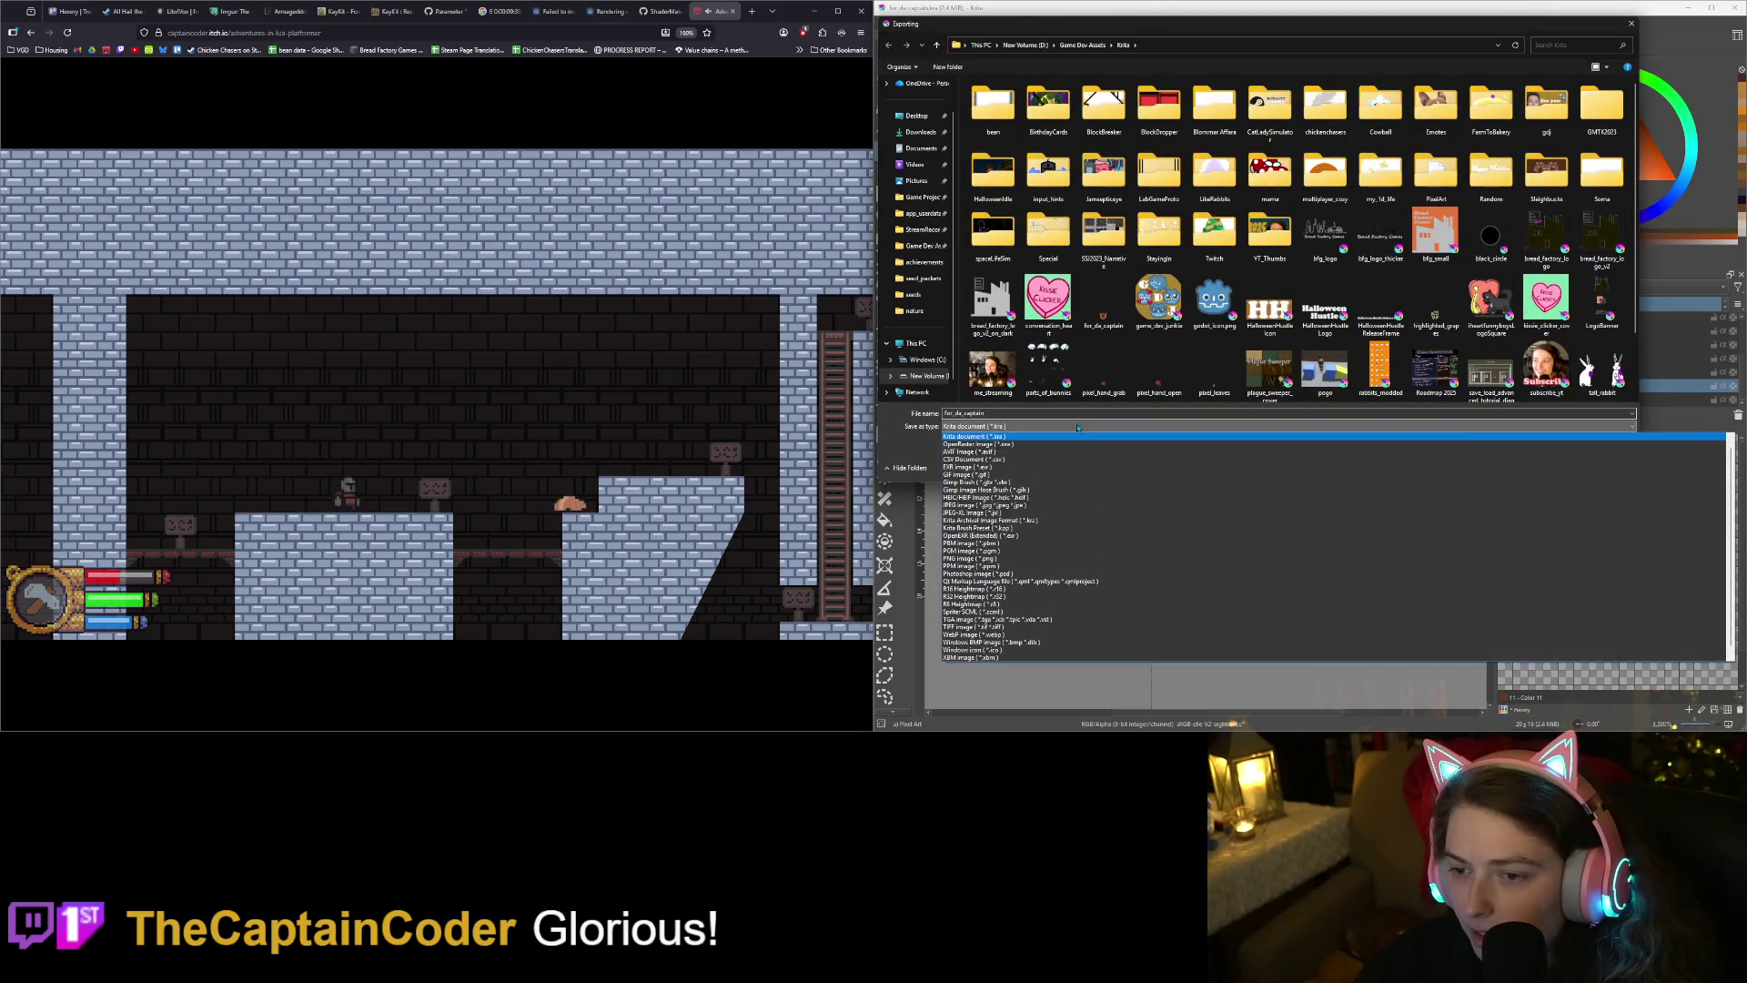
pyautogui.click(1409, 558)
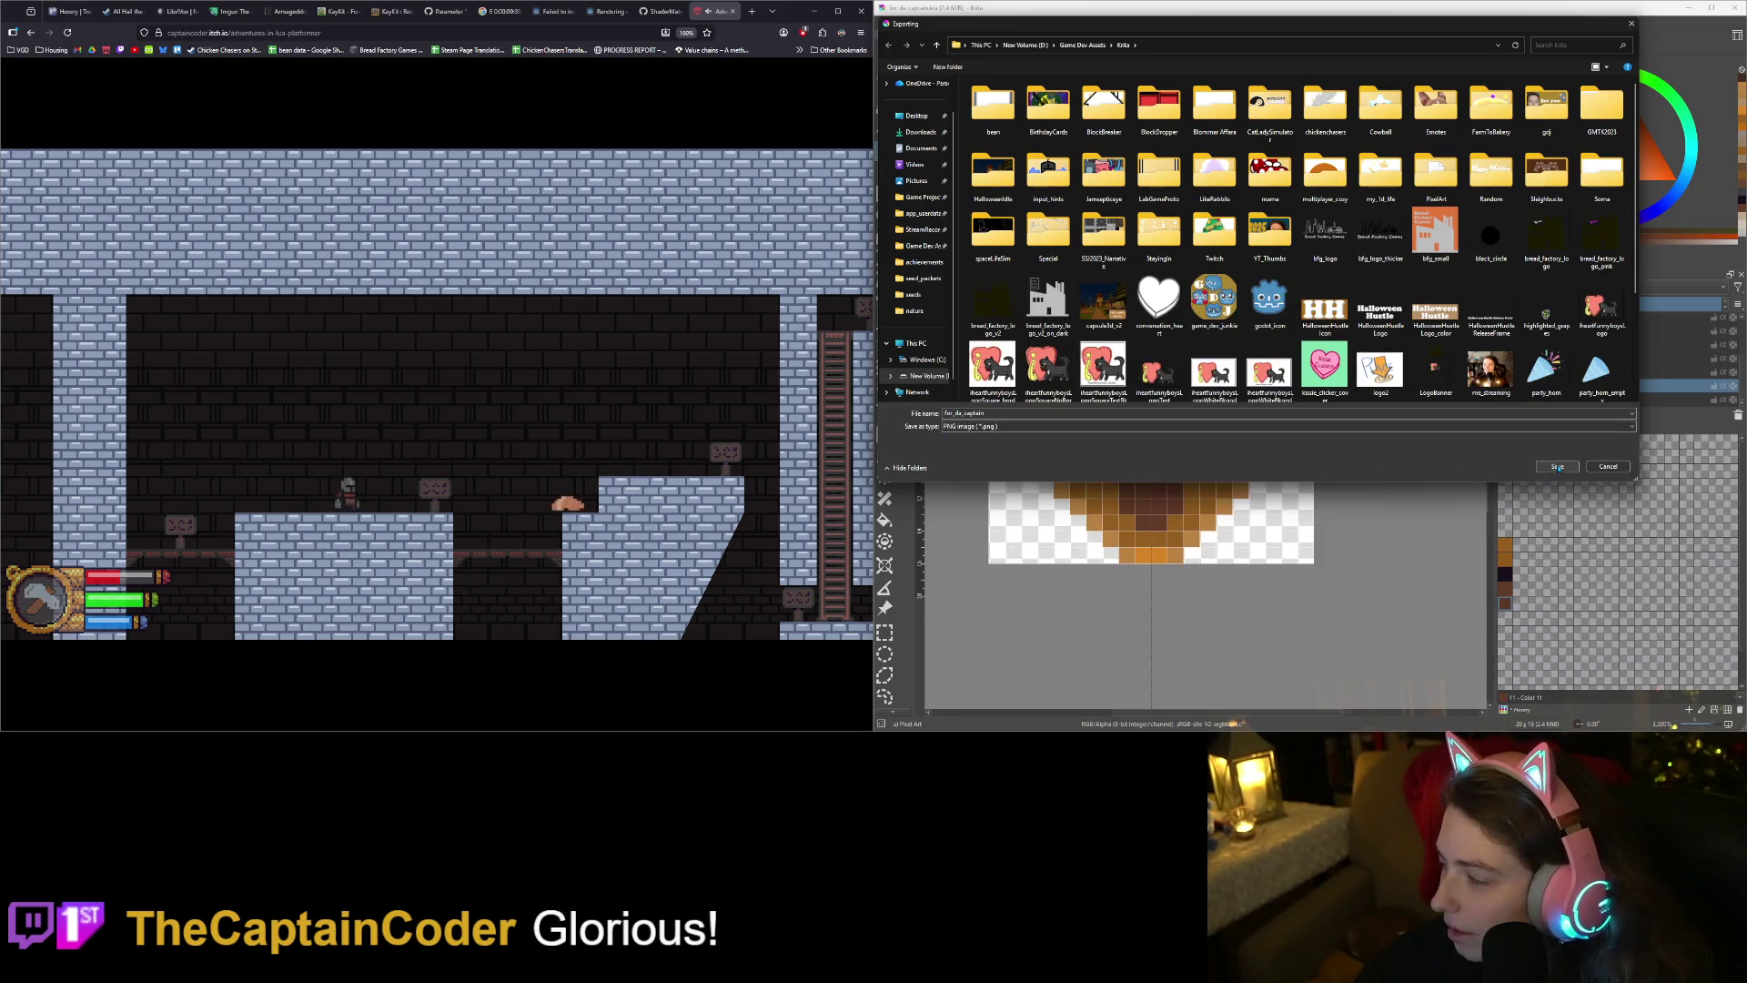
pyautogui.doubleClick(1130, 413)
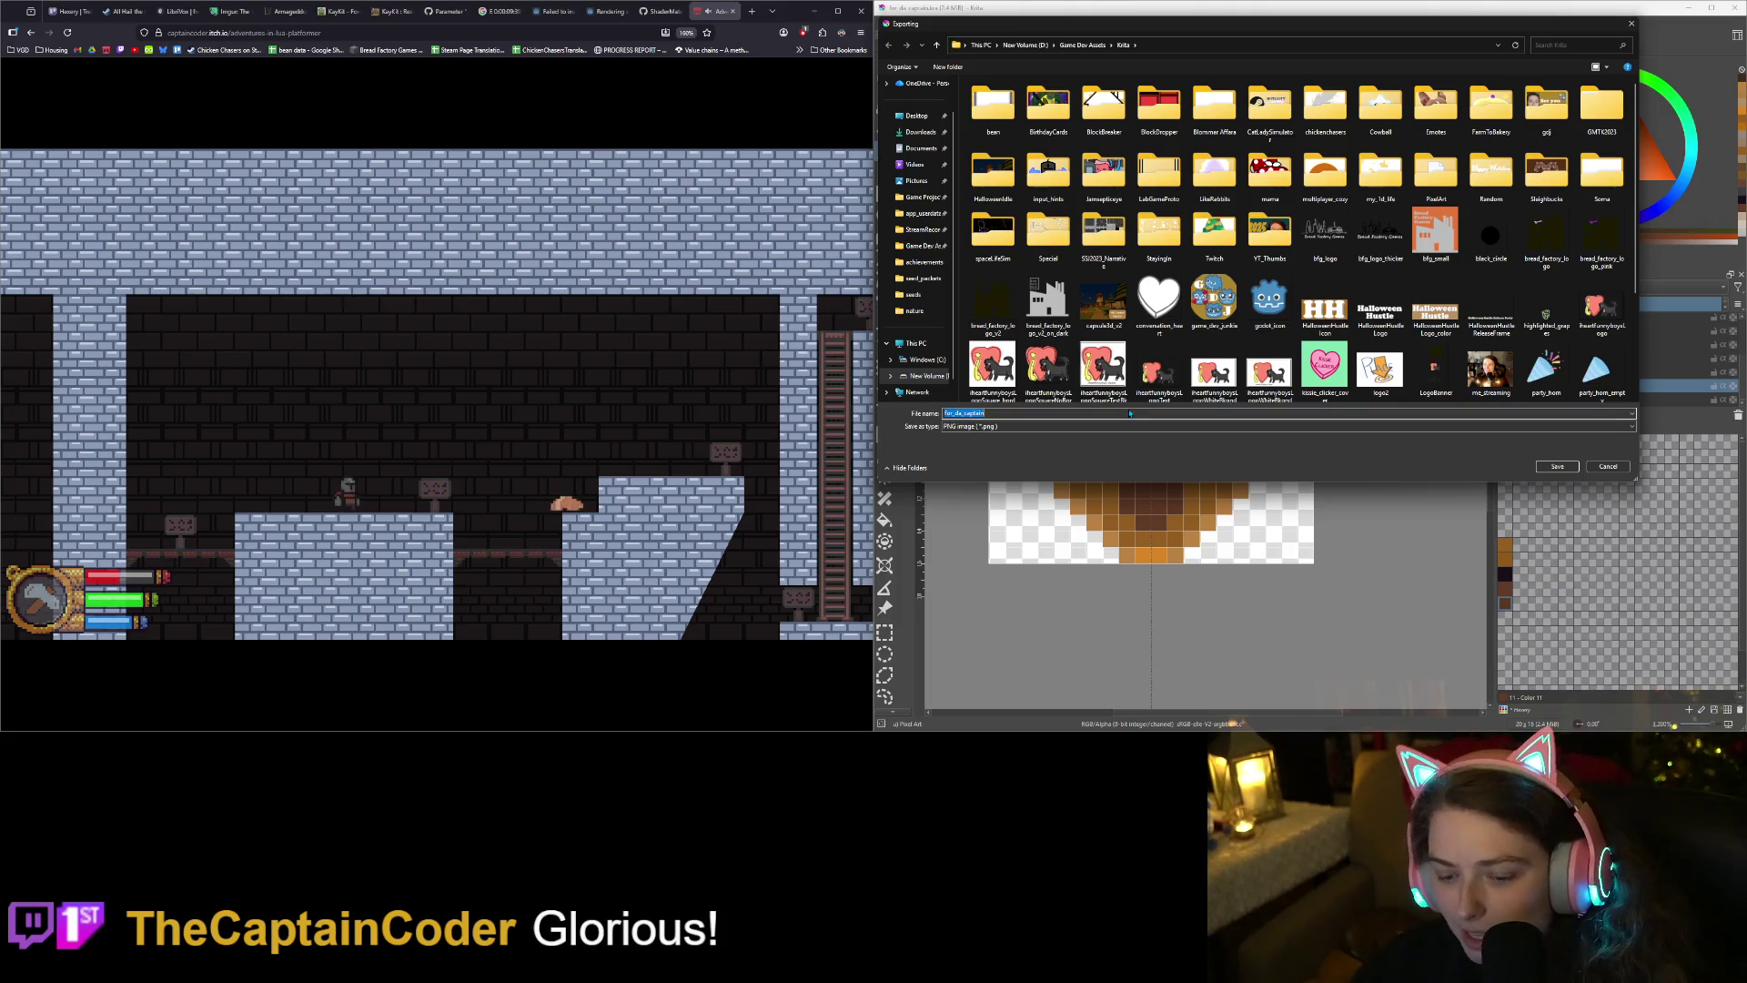
pyautogui.write('moos')
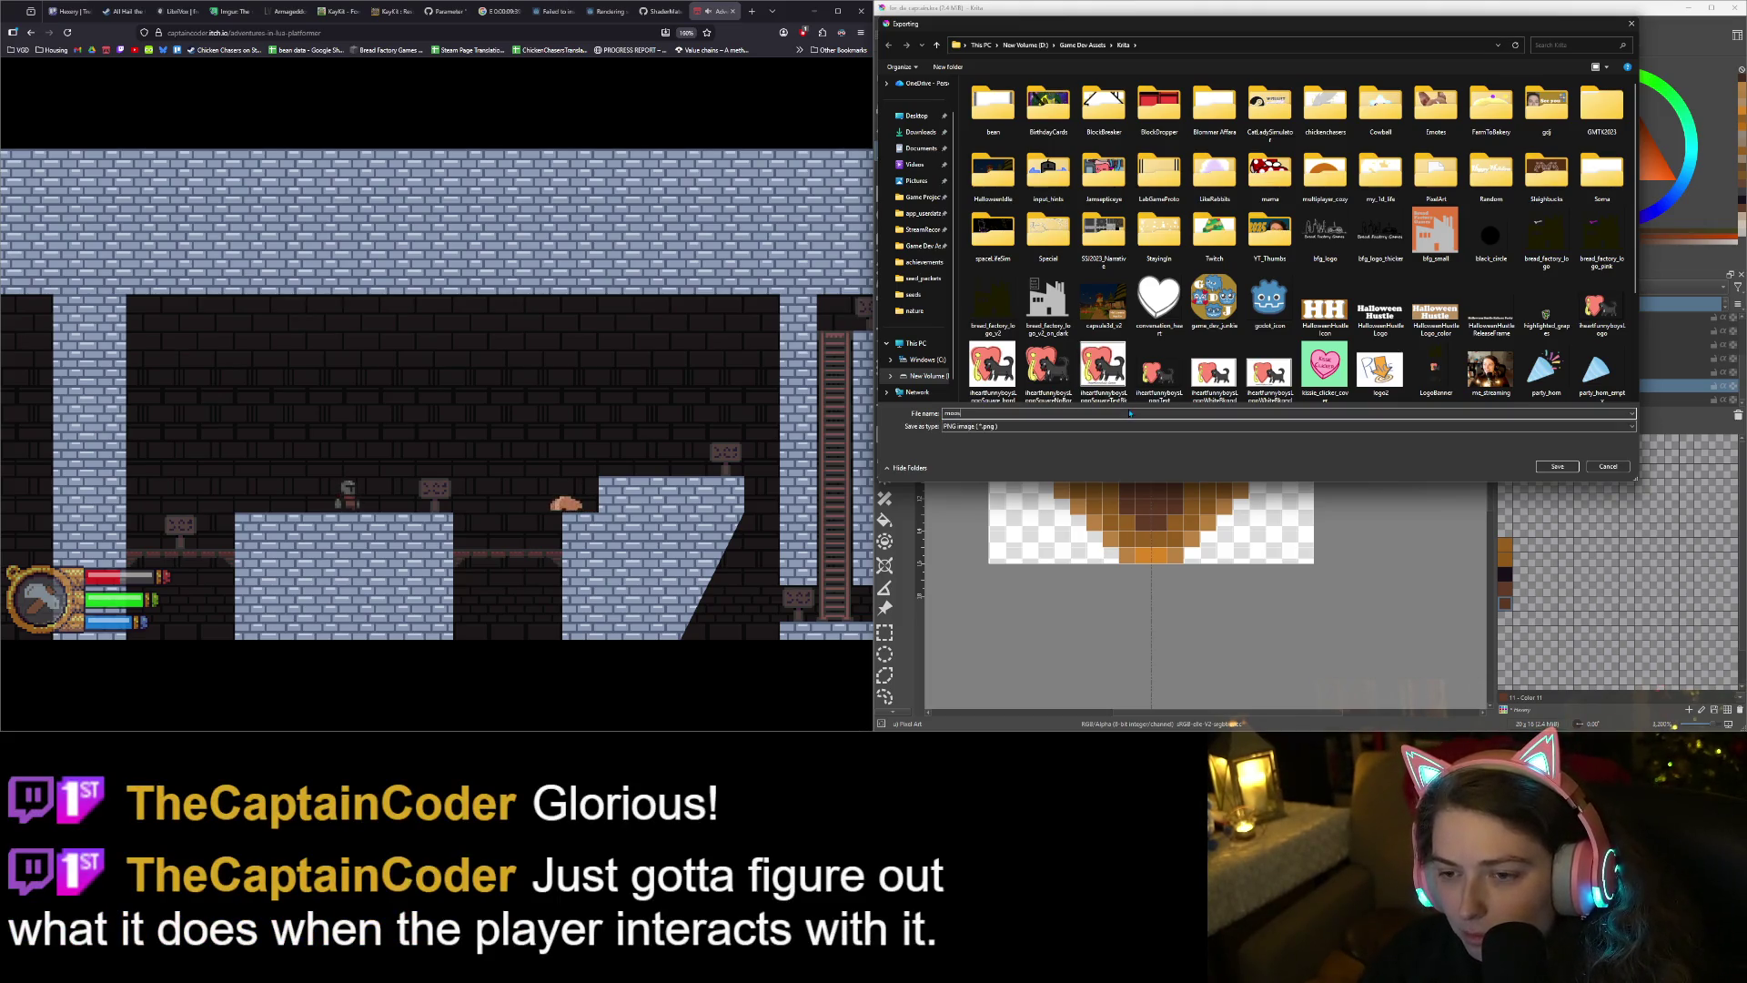
pyautogui.write('e_mount')
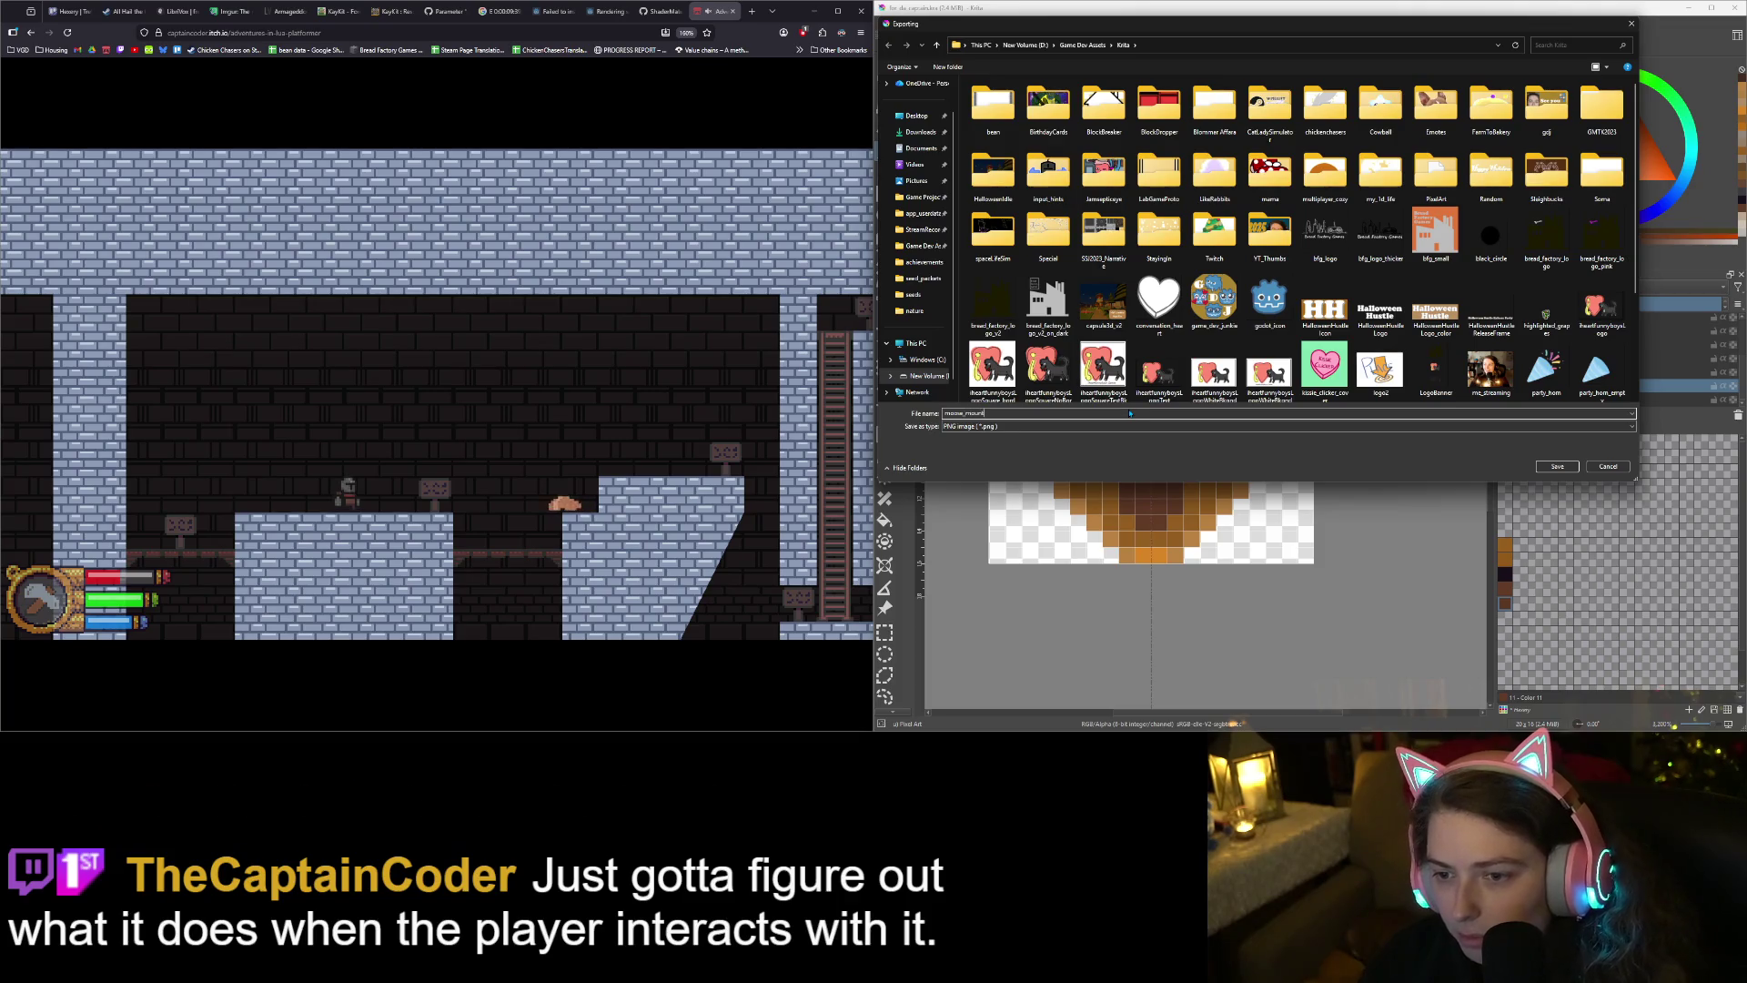
pyautogui.press('Return')
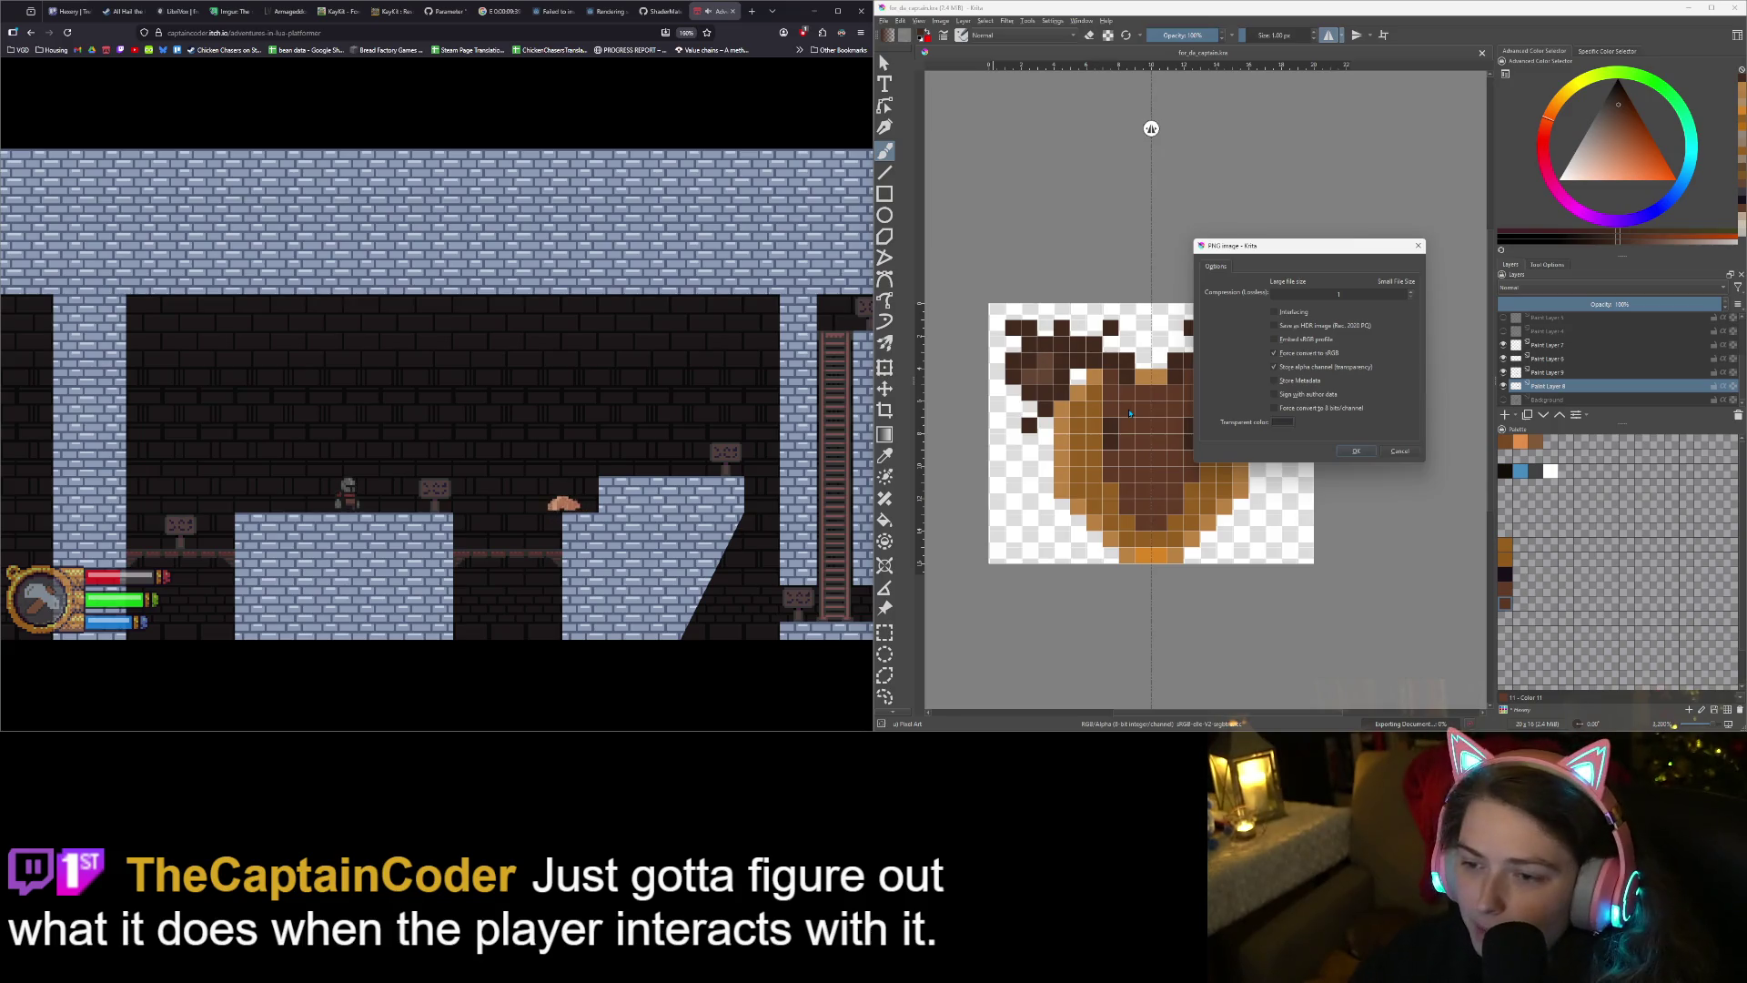
pyautogui.click(1357, 452)
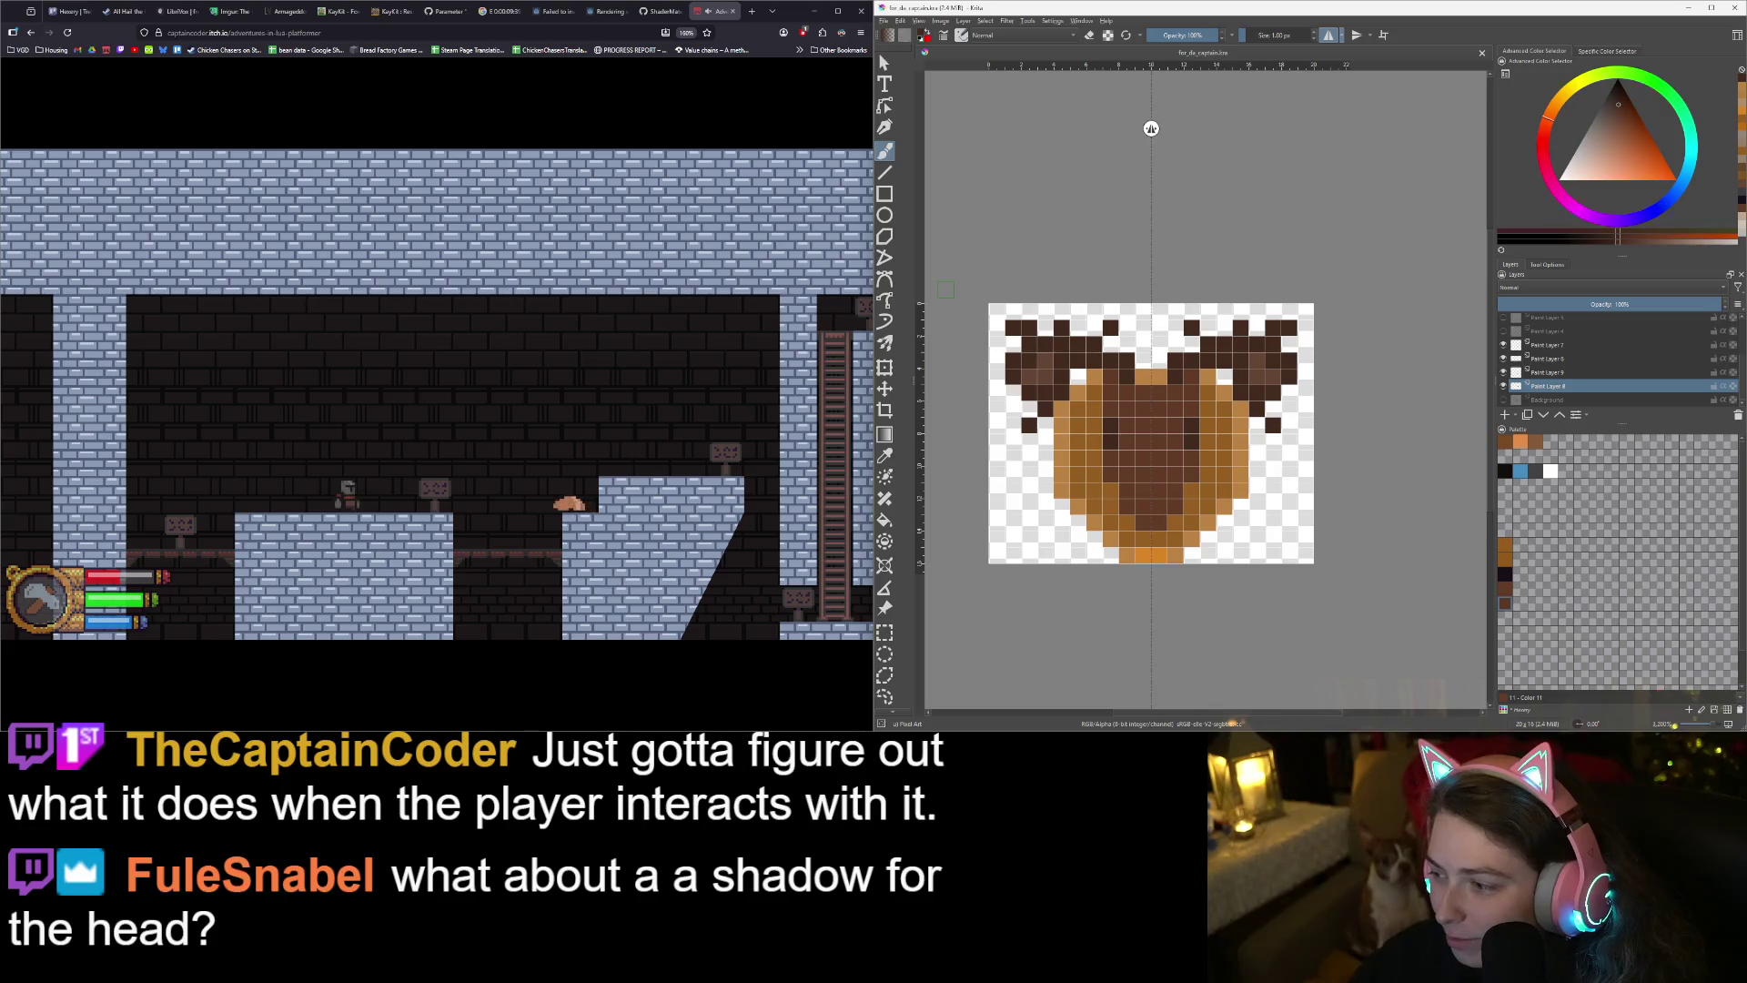
# - Add a new Multiply-blended layer above Paint Layer 7
pyautogui.scroll(4, 1201, 517)
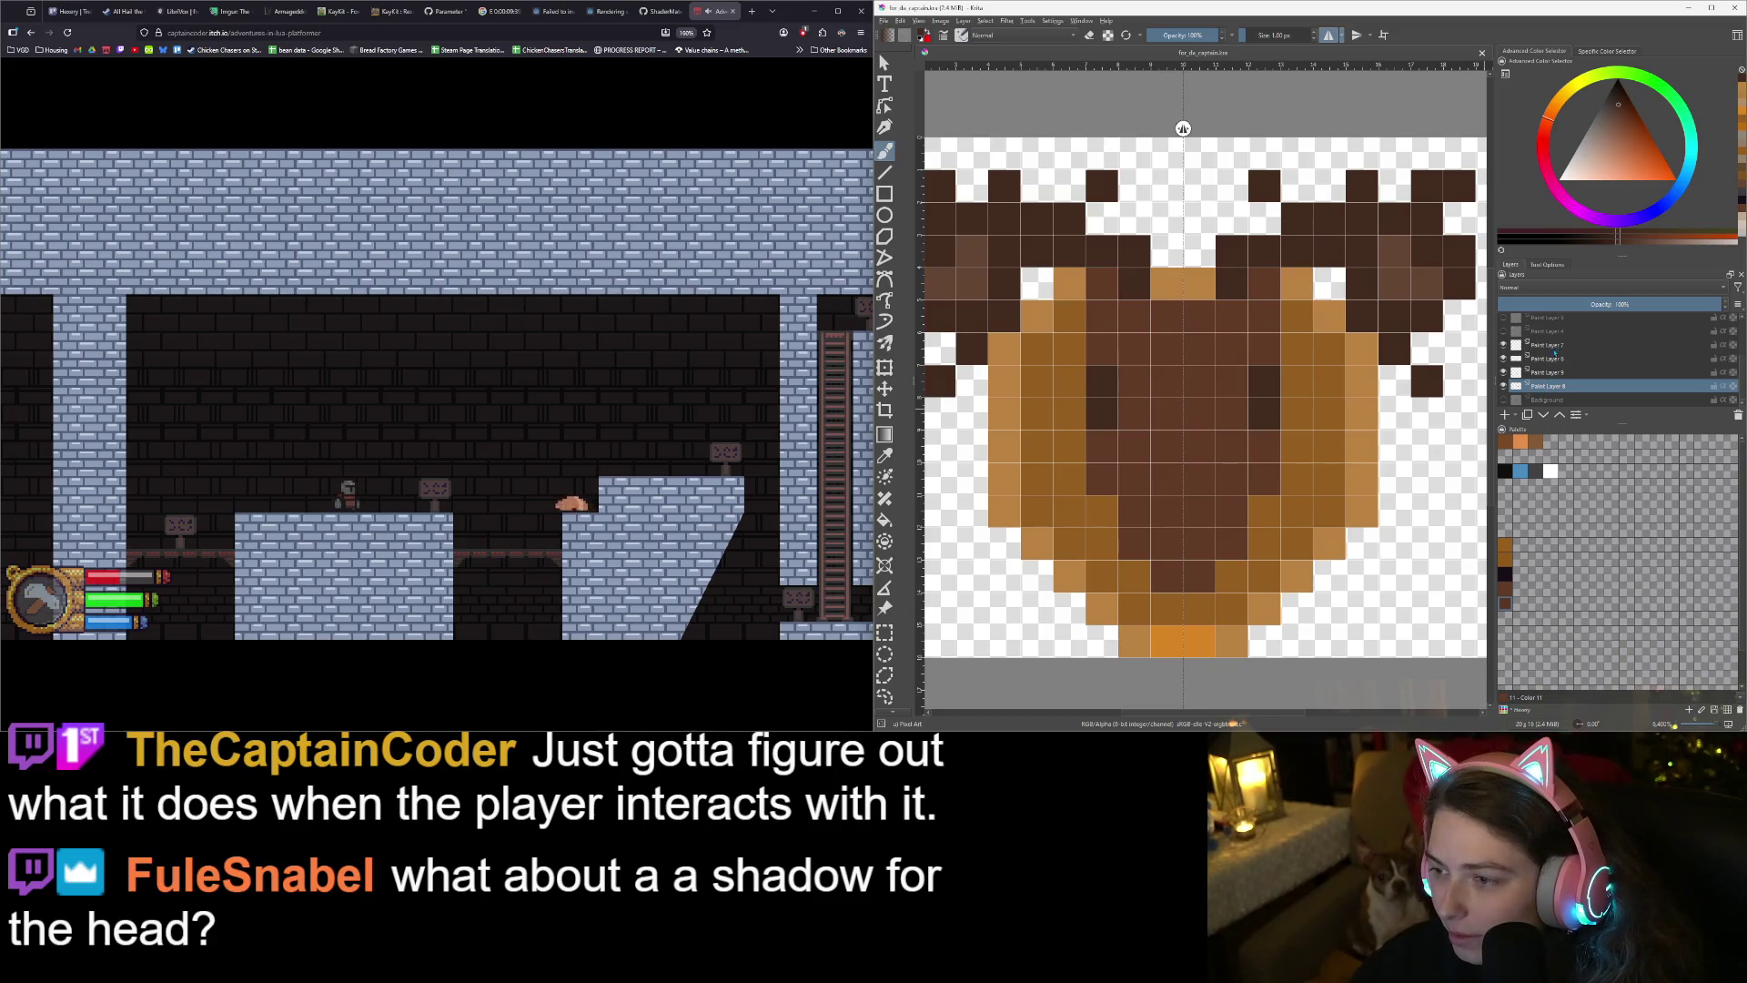
pyautogui.click(1551, 350)
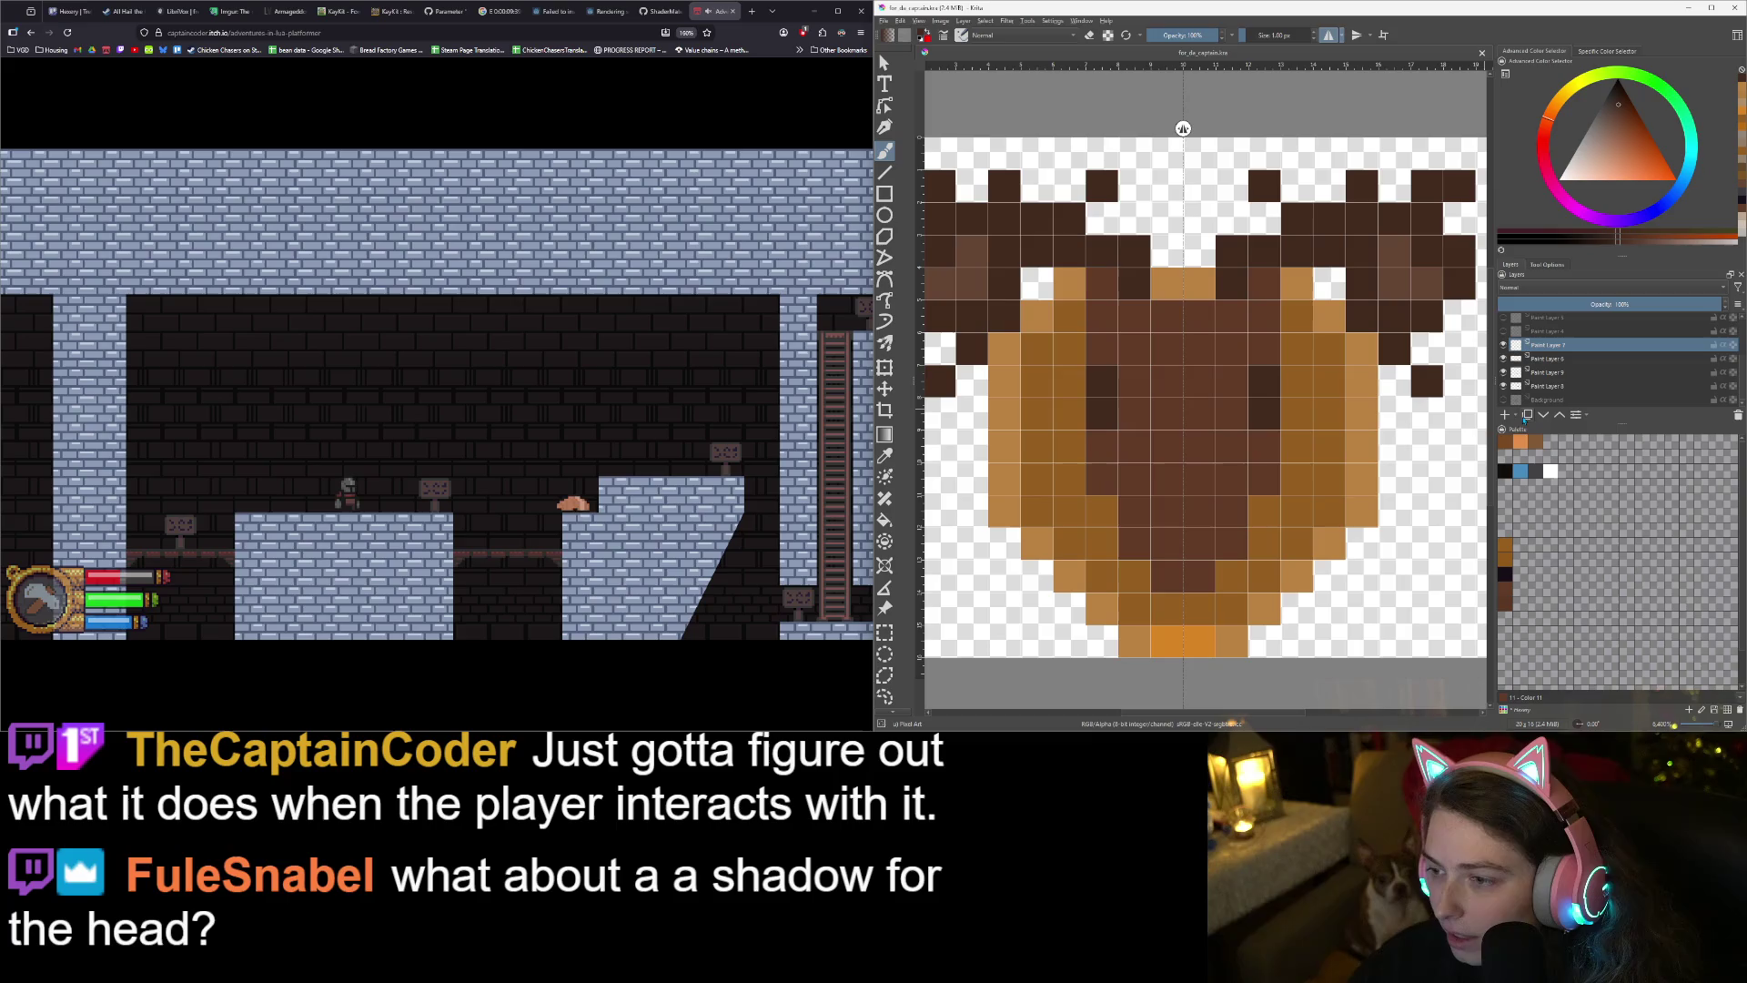
pyautogui.press('Insert')
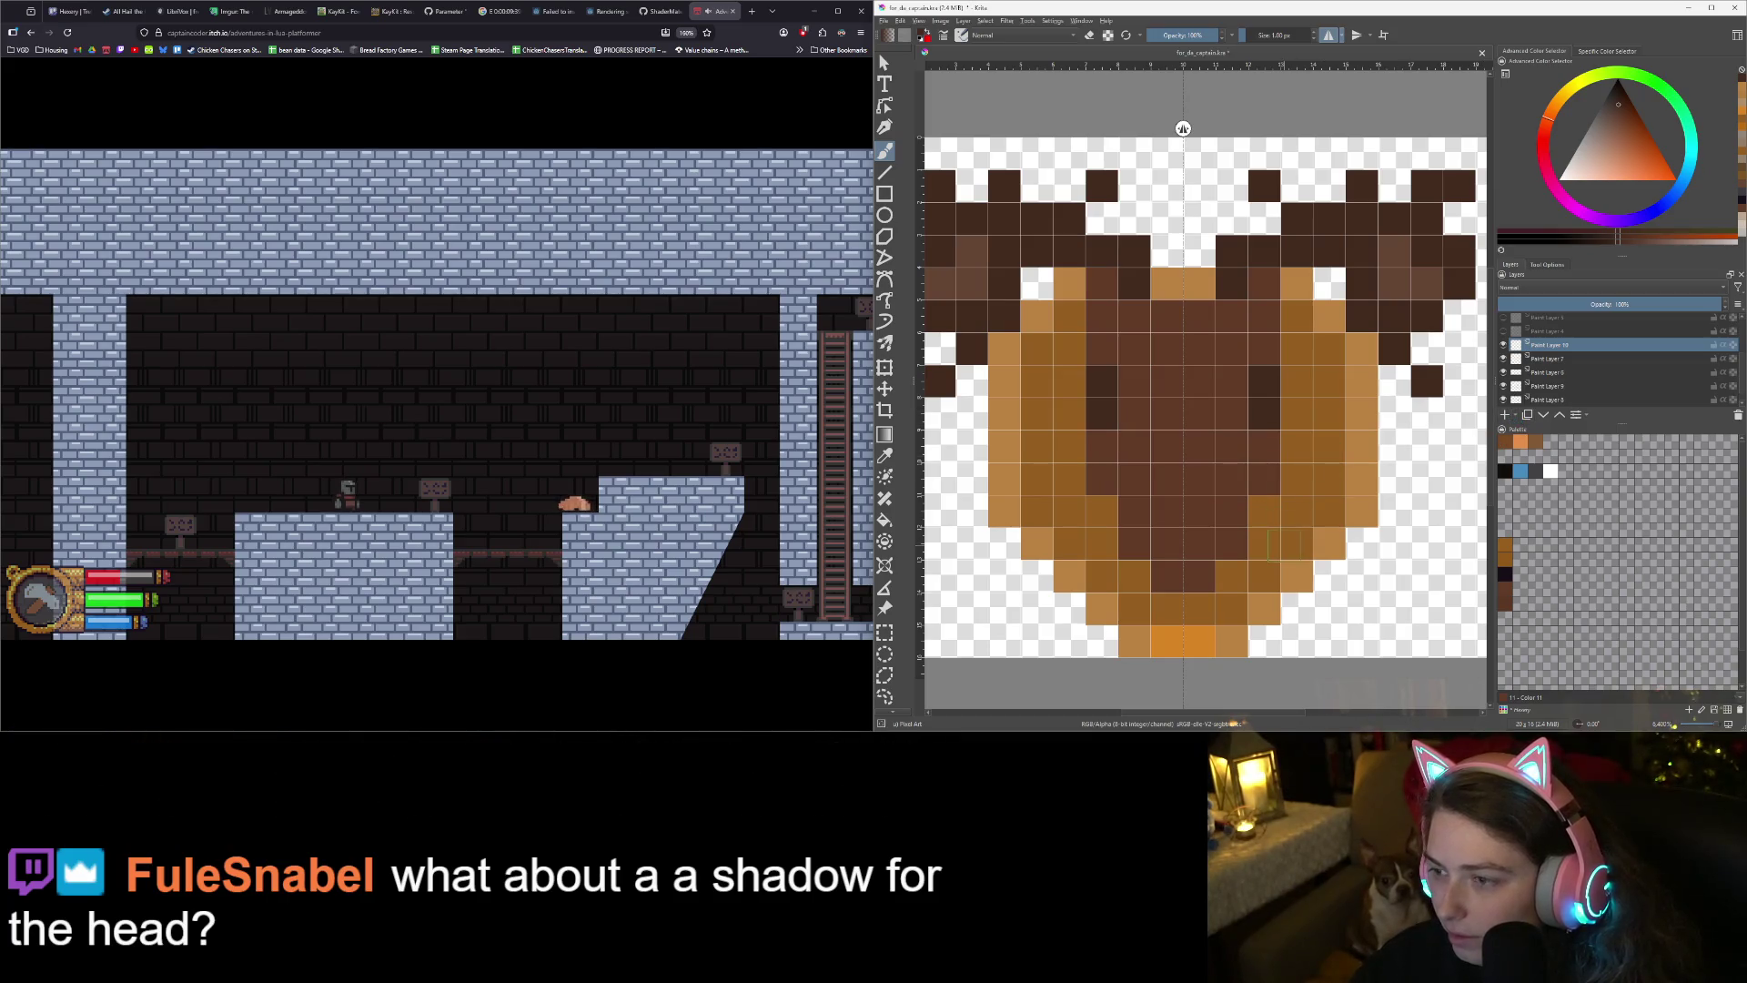
pyautogui.click(1525, 286)
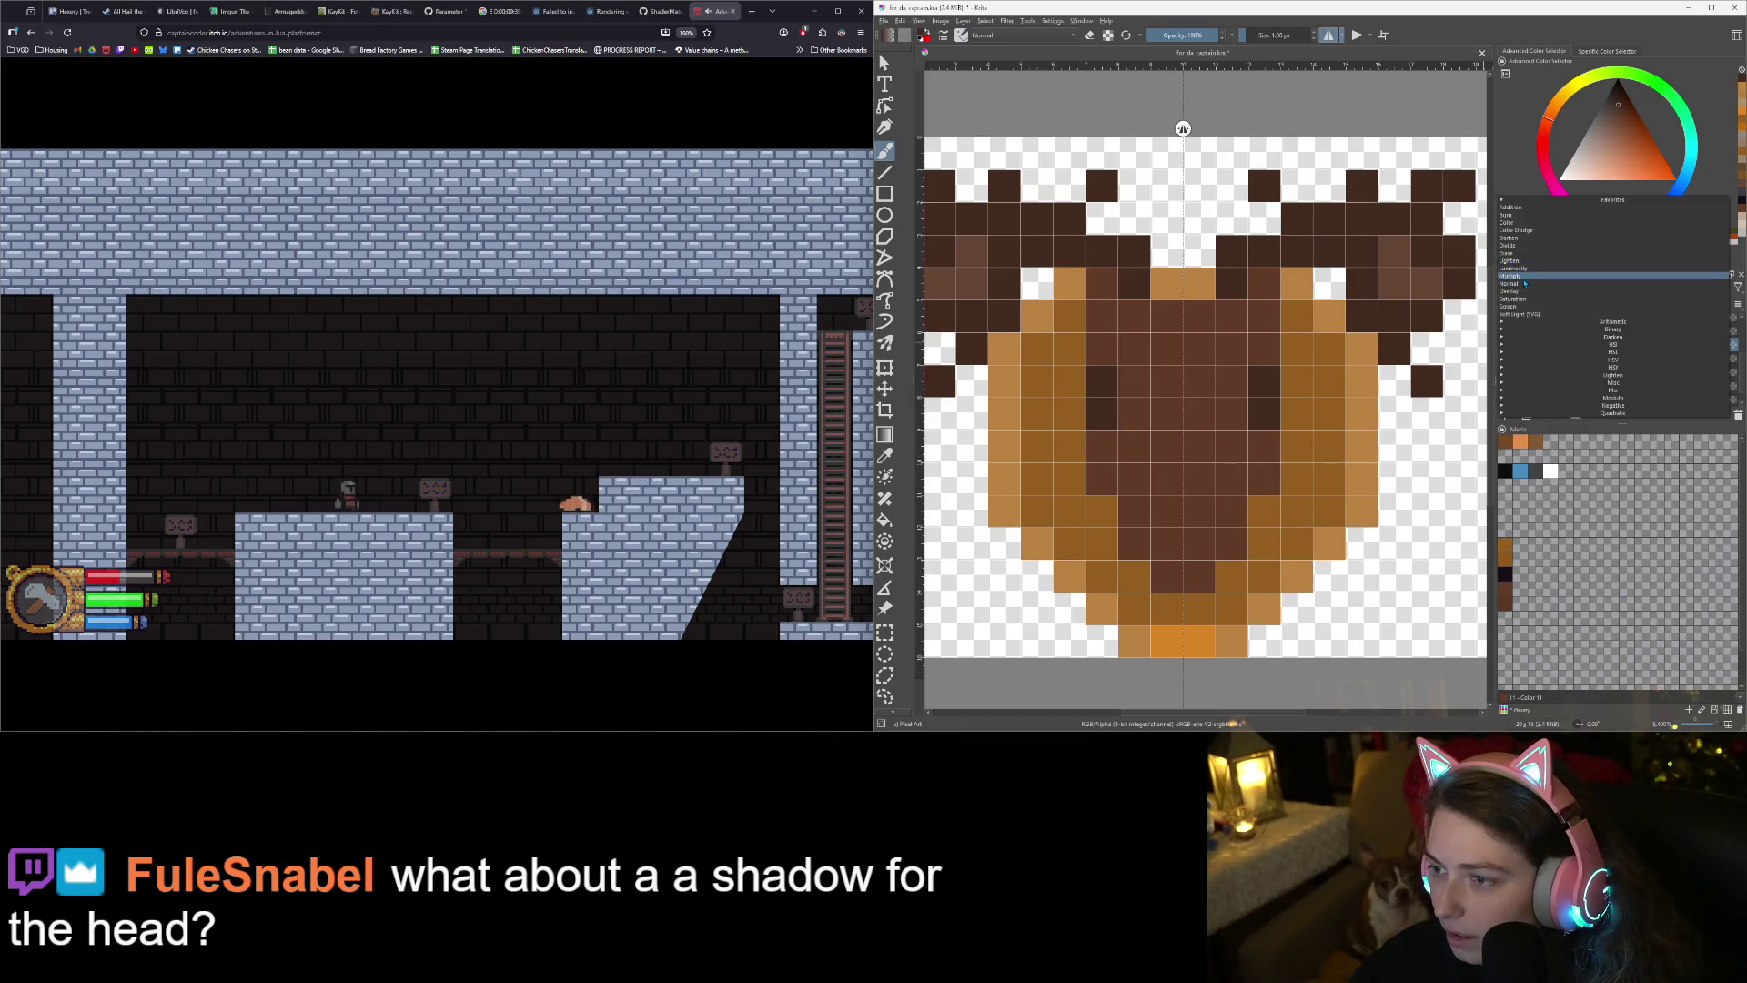
pyautogui.click(1525, 278)
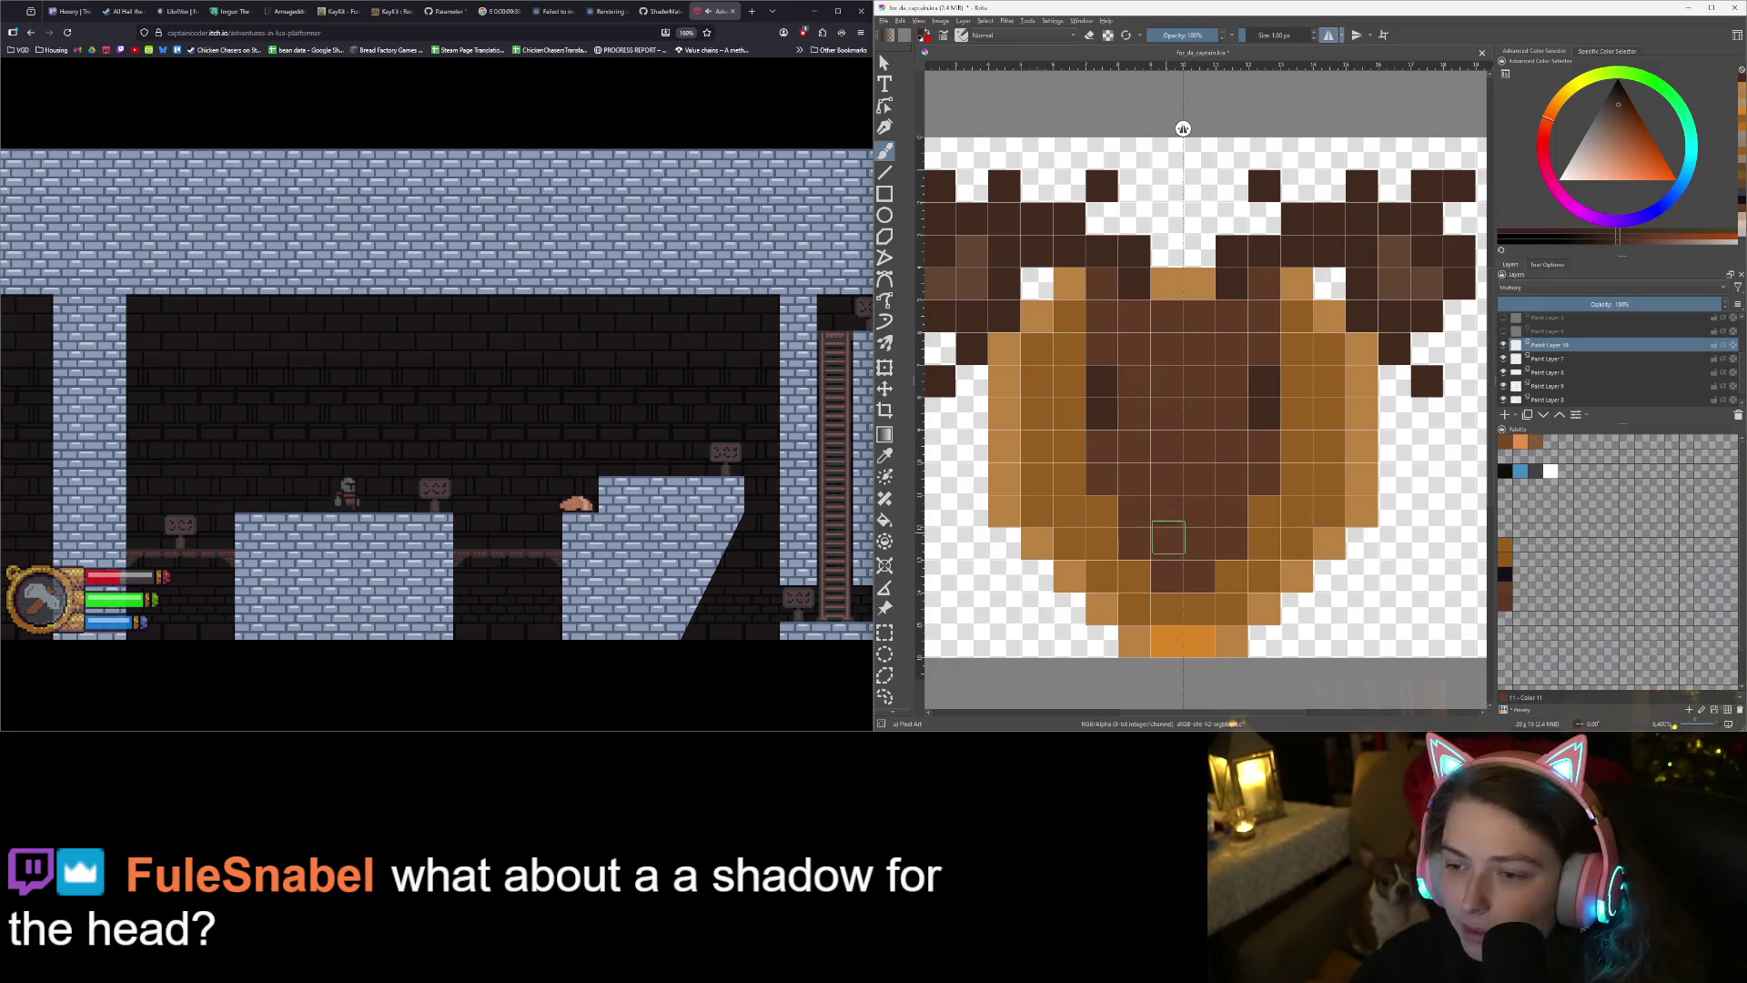
# - Turn off horizontal mirroring and lower the shading layer's opacity to 44%
pyautogui.click(1231, 576)
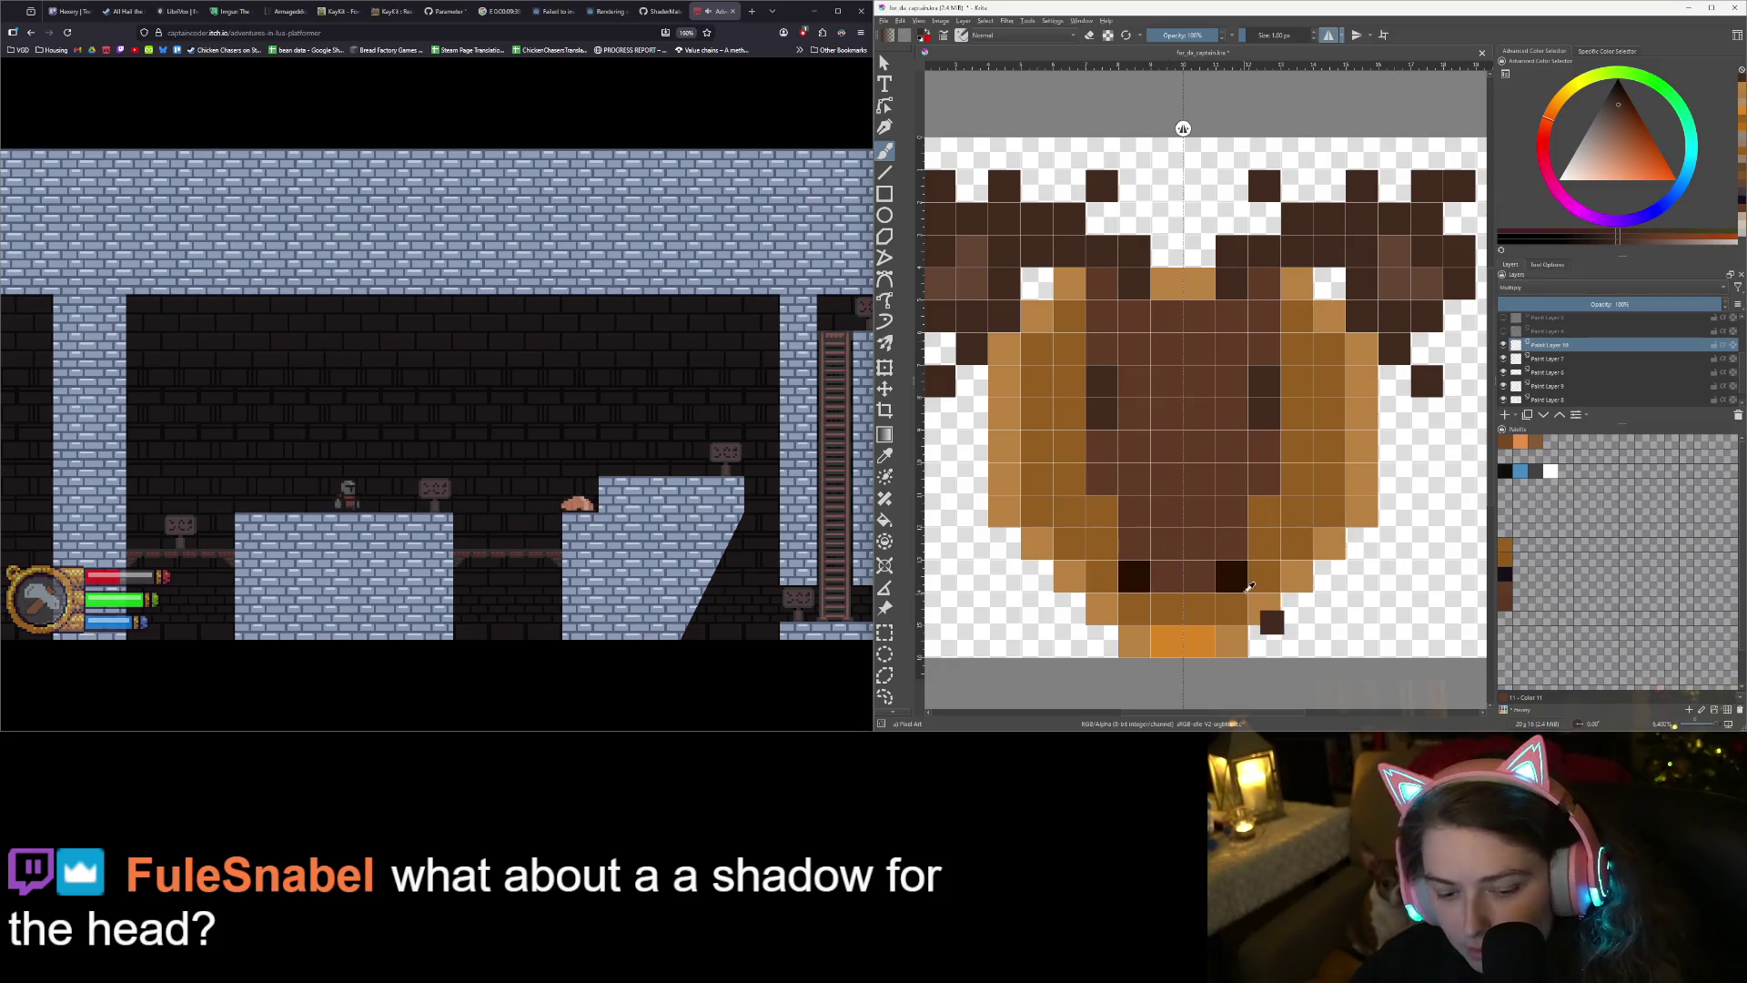
pyautogui.hotkey('ctrl', 'z')
pyautogui.click(1328, 35)
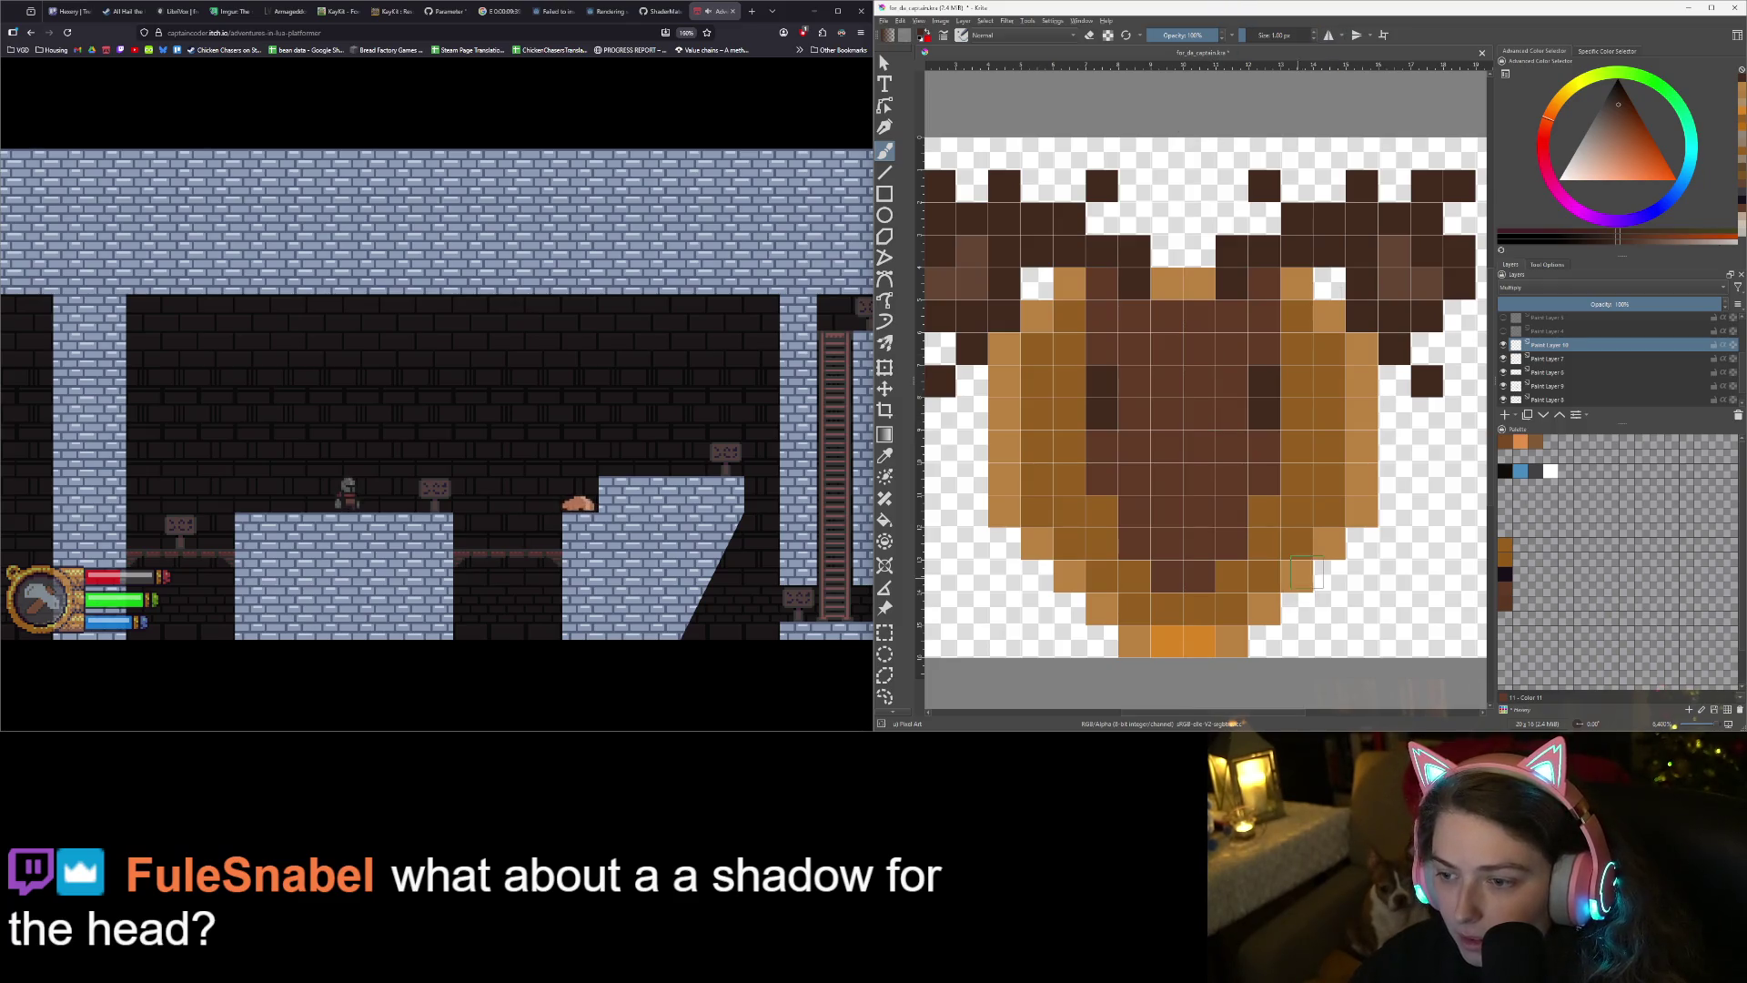
pyautogui.click(1595, 303)
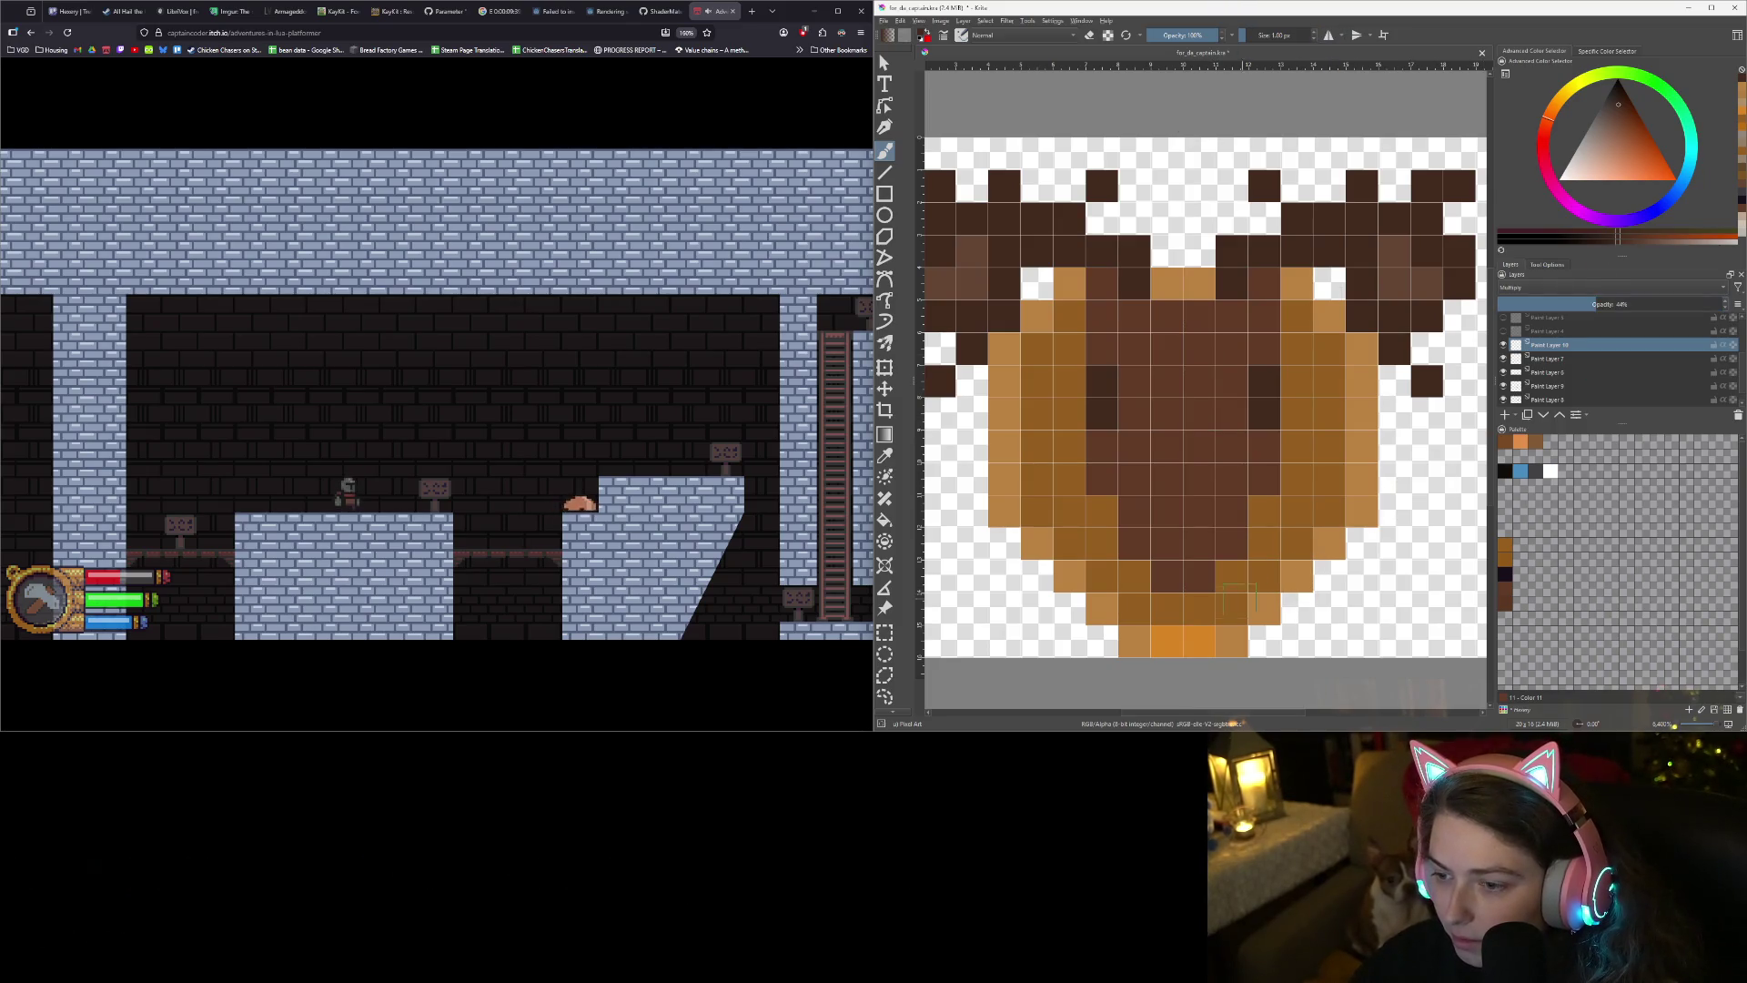
# - Paint dark shadow pixels along the head's lower and right edges, then fade the layer to about 18%
pyautogui.click(1232, 576)
pyautogui.click(1264, 543)
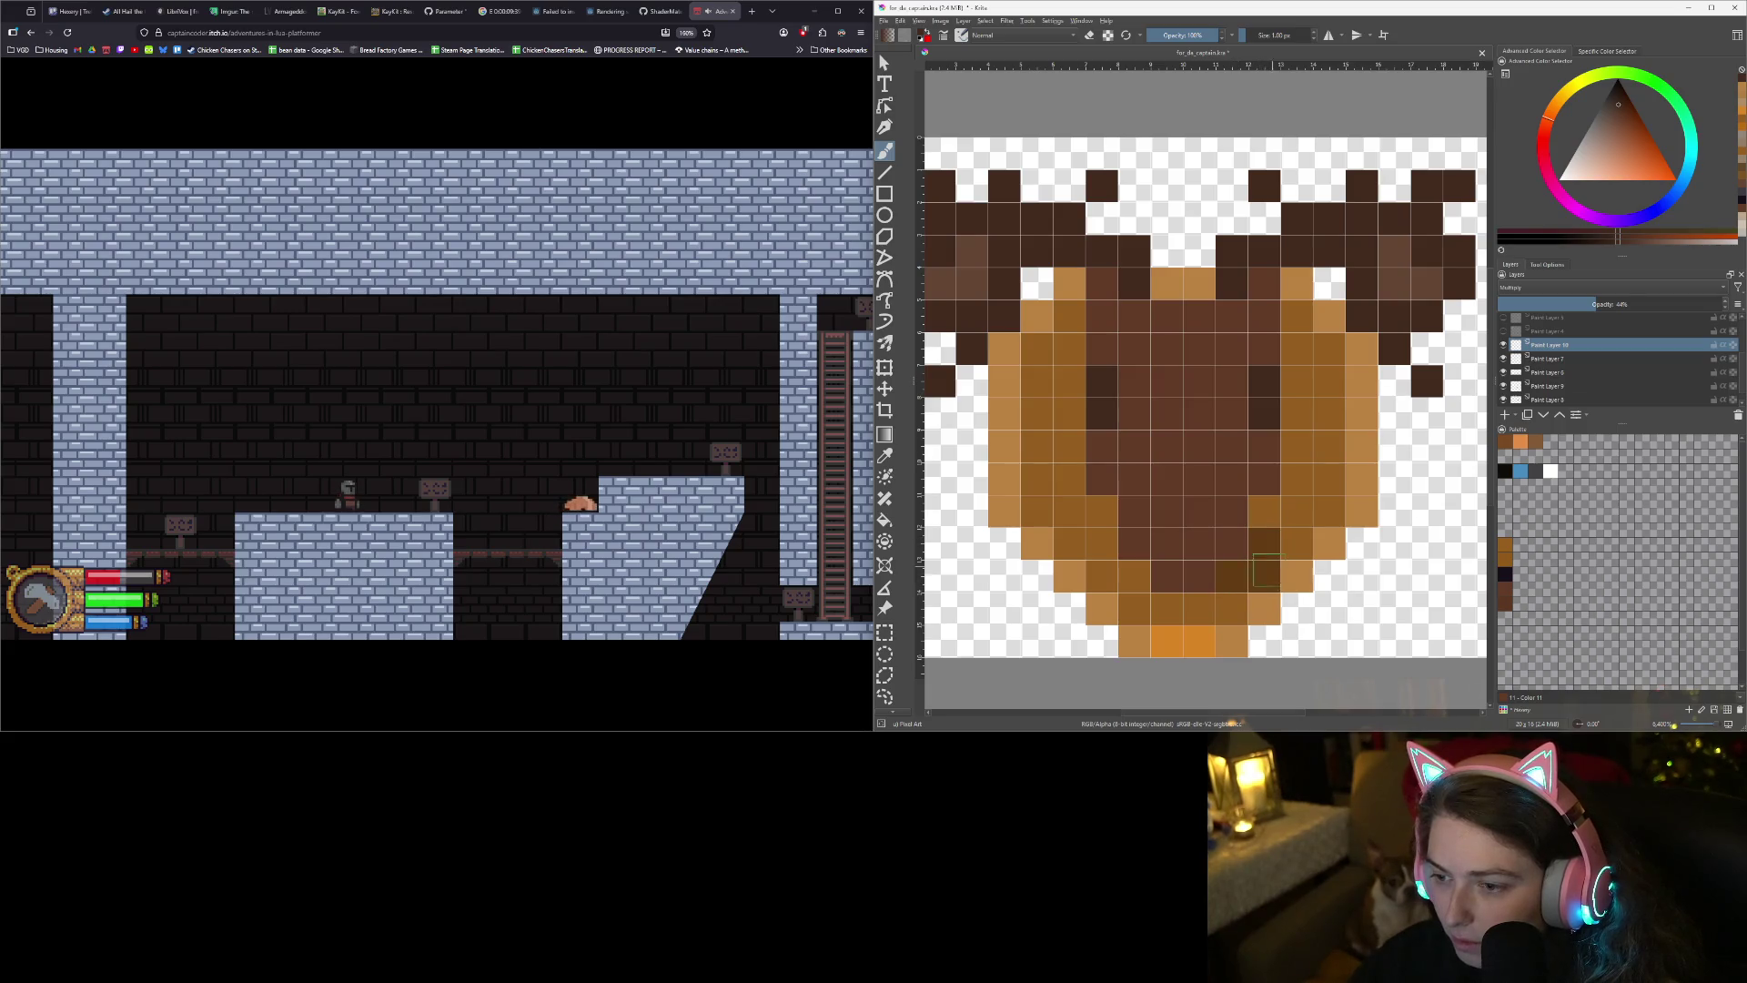
pyautogui.click(1232, 607)
pyautogui.click(1199, 608)
pyautogui.click(1297, 576)
pyautogui.click(1297, 544)
pyautogui.click(1297, 509)
pyautogui.click(1331, 509)
pyautogui.click(1330, 543)
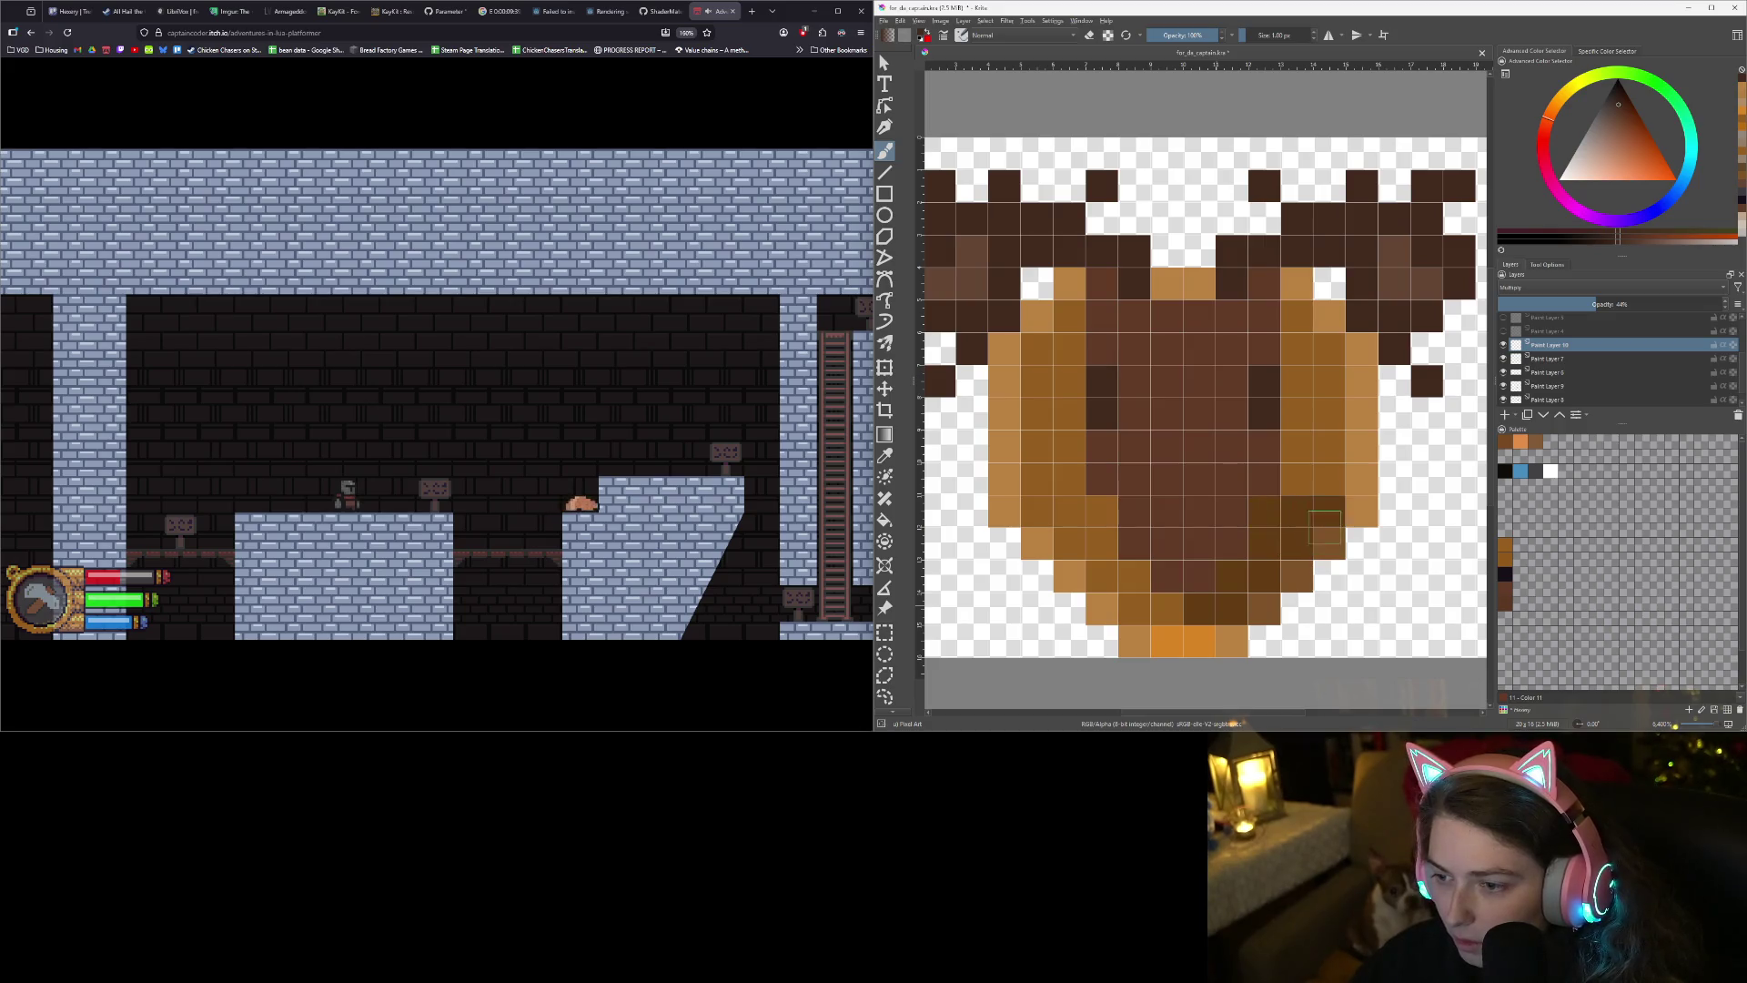
pyautogui.click(1298, 474)
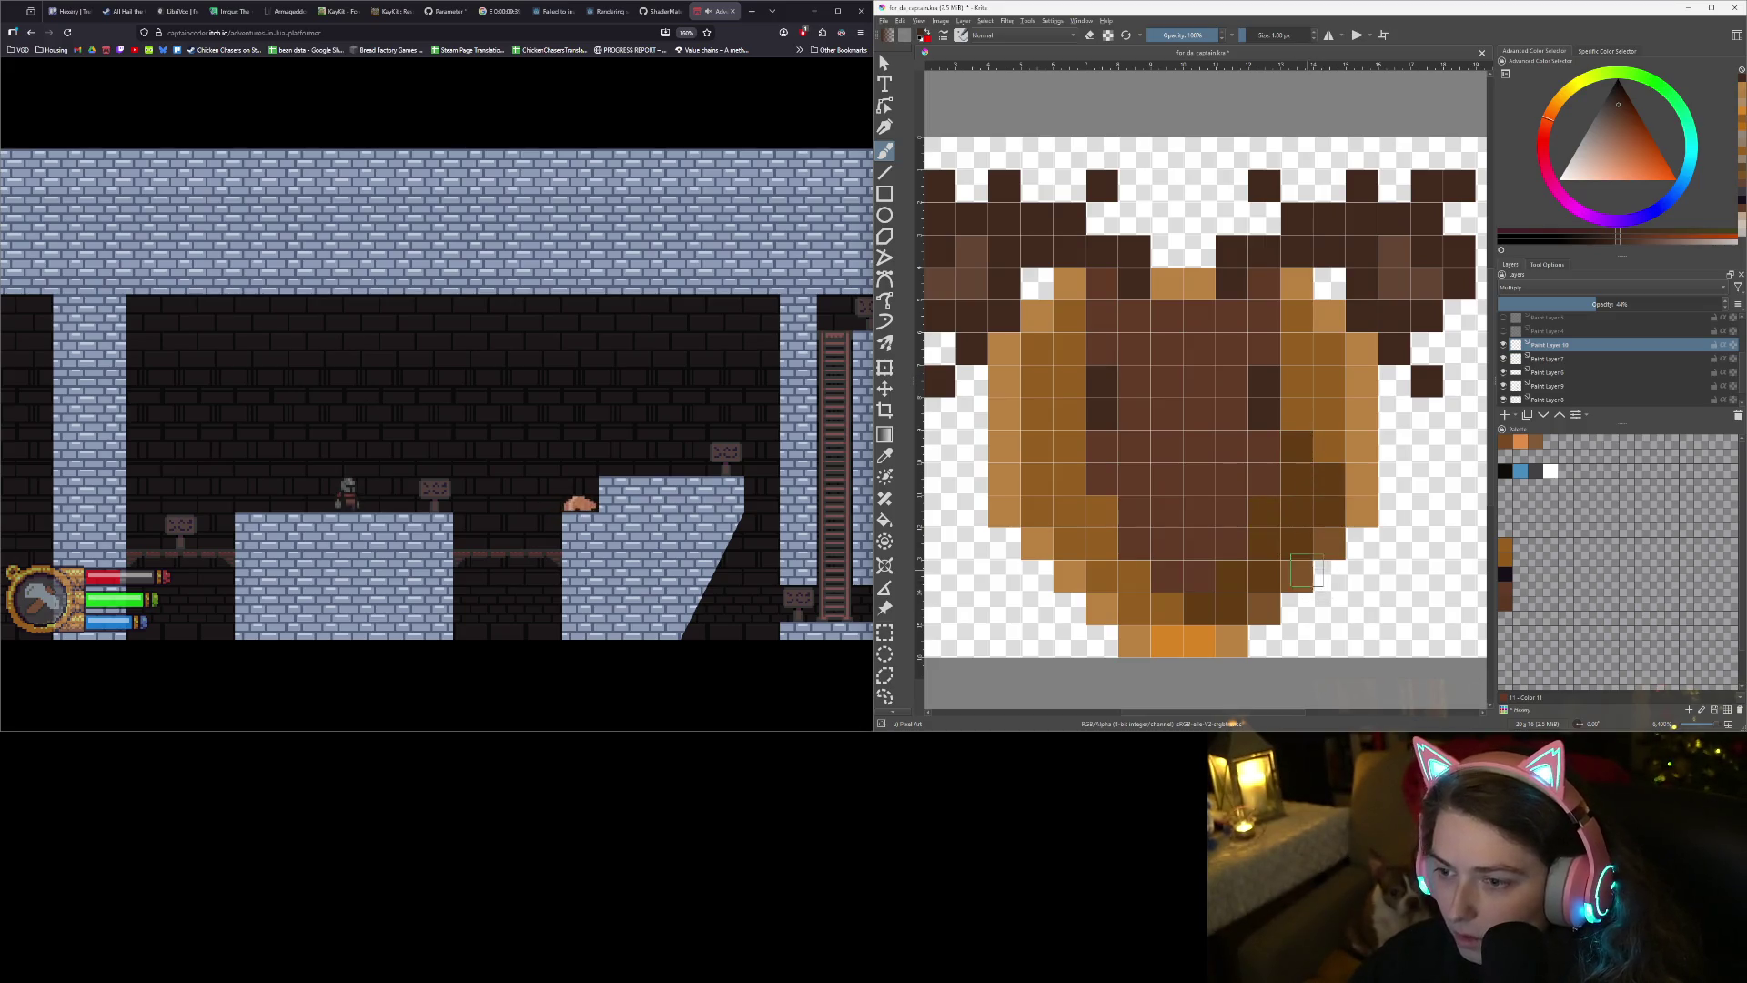
pyautogui.scroll(-3, 1308, 570)
pyautogui.scroll(3, 1307, 570)
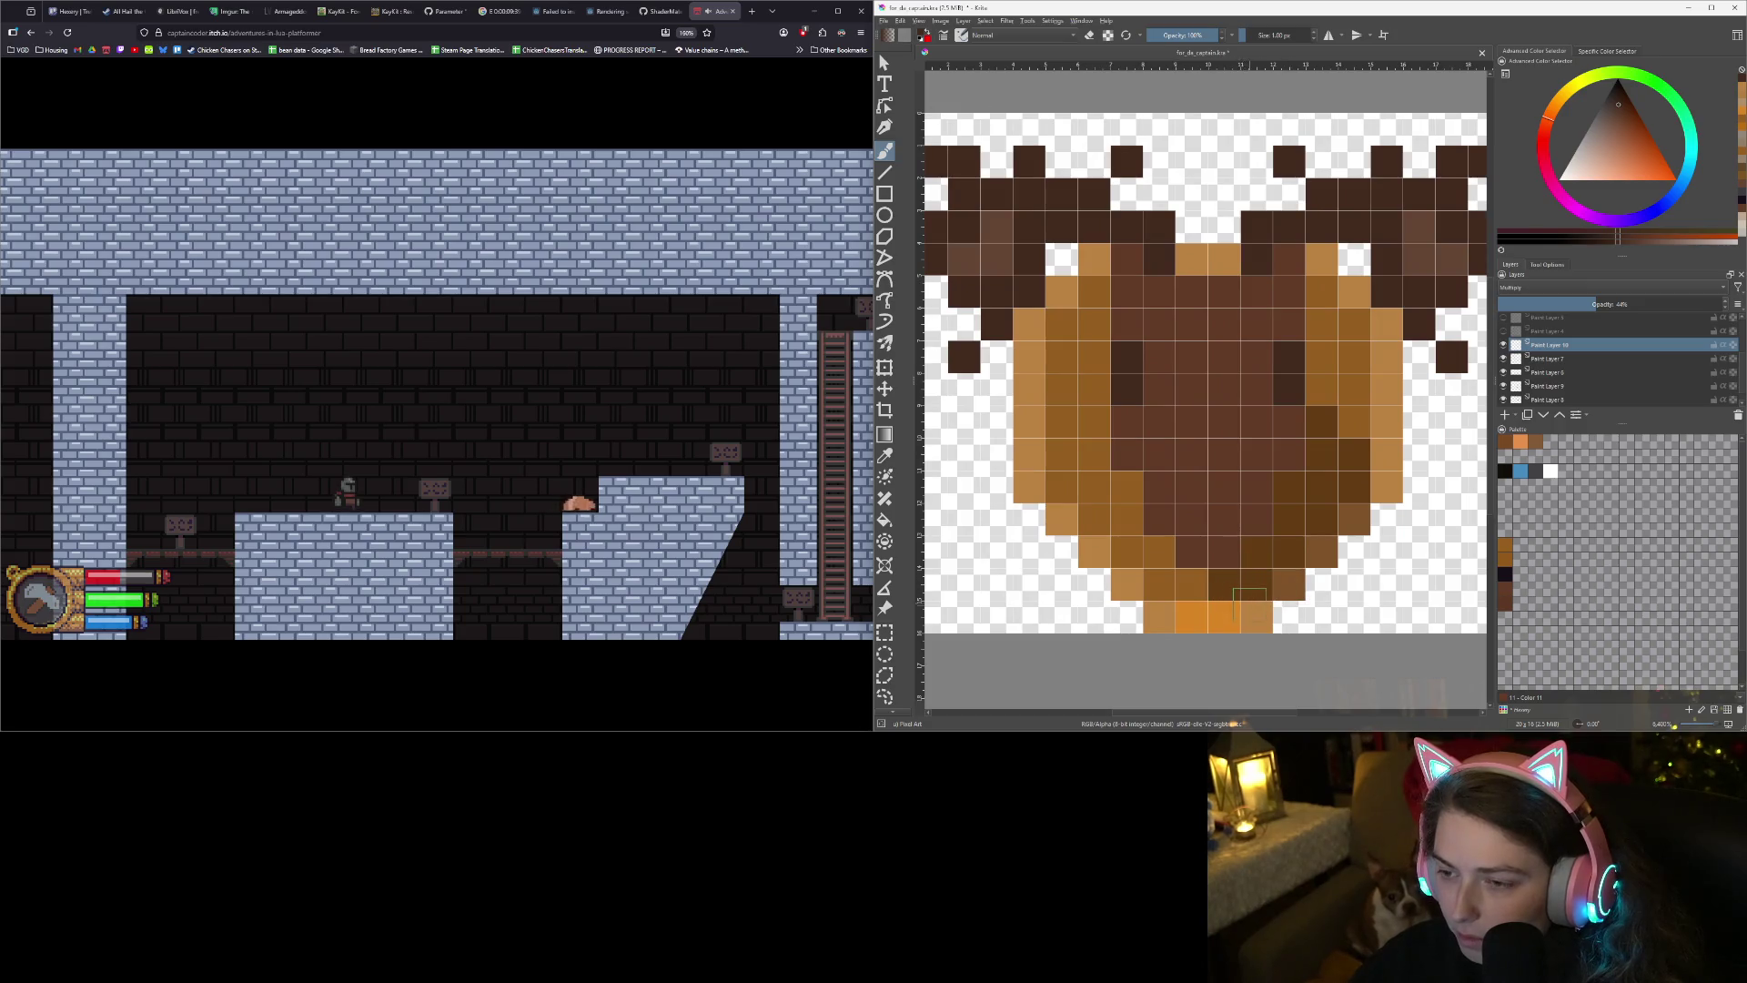
pyautogui.click(1537, 303)
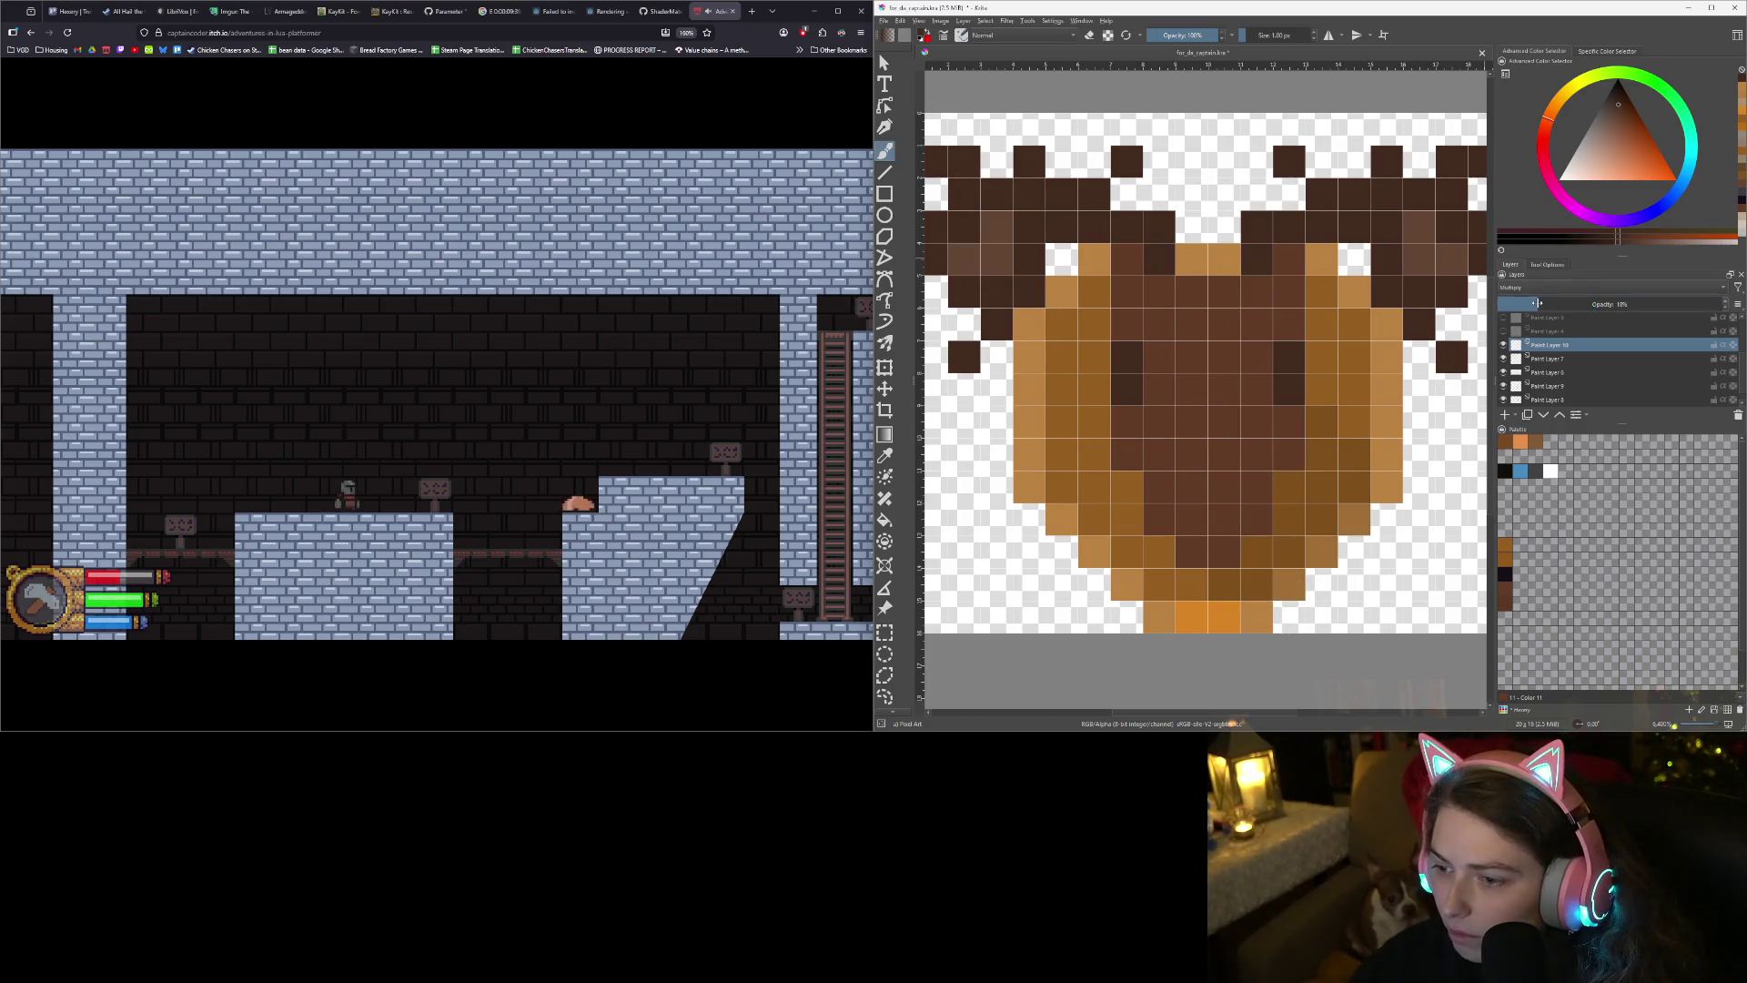
# - Set the shadow layer's opacity to 20%
pyautogui.moveTo(1537, 303); pyautogui.dragTo(1541, 303)
pyautogui.scroll(-3, 1257, 463)
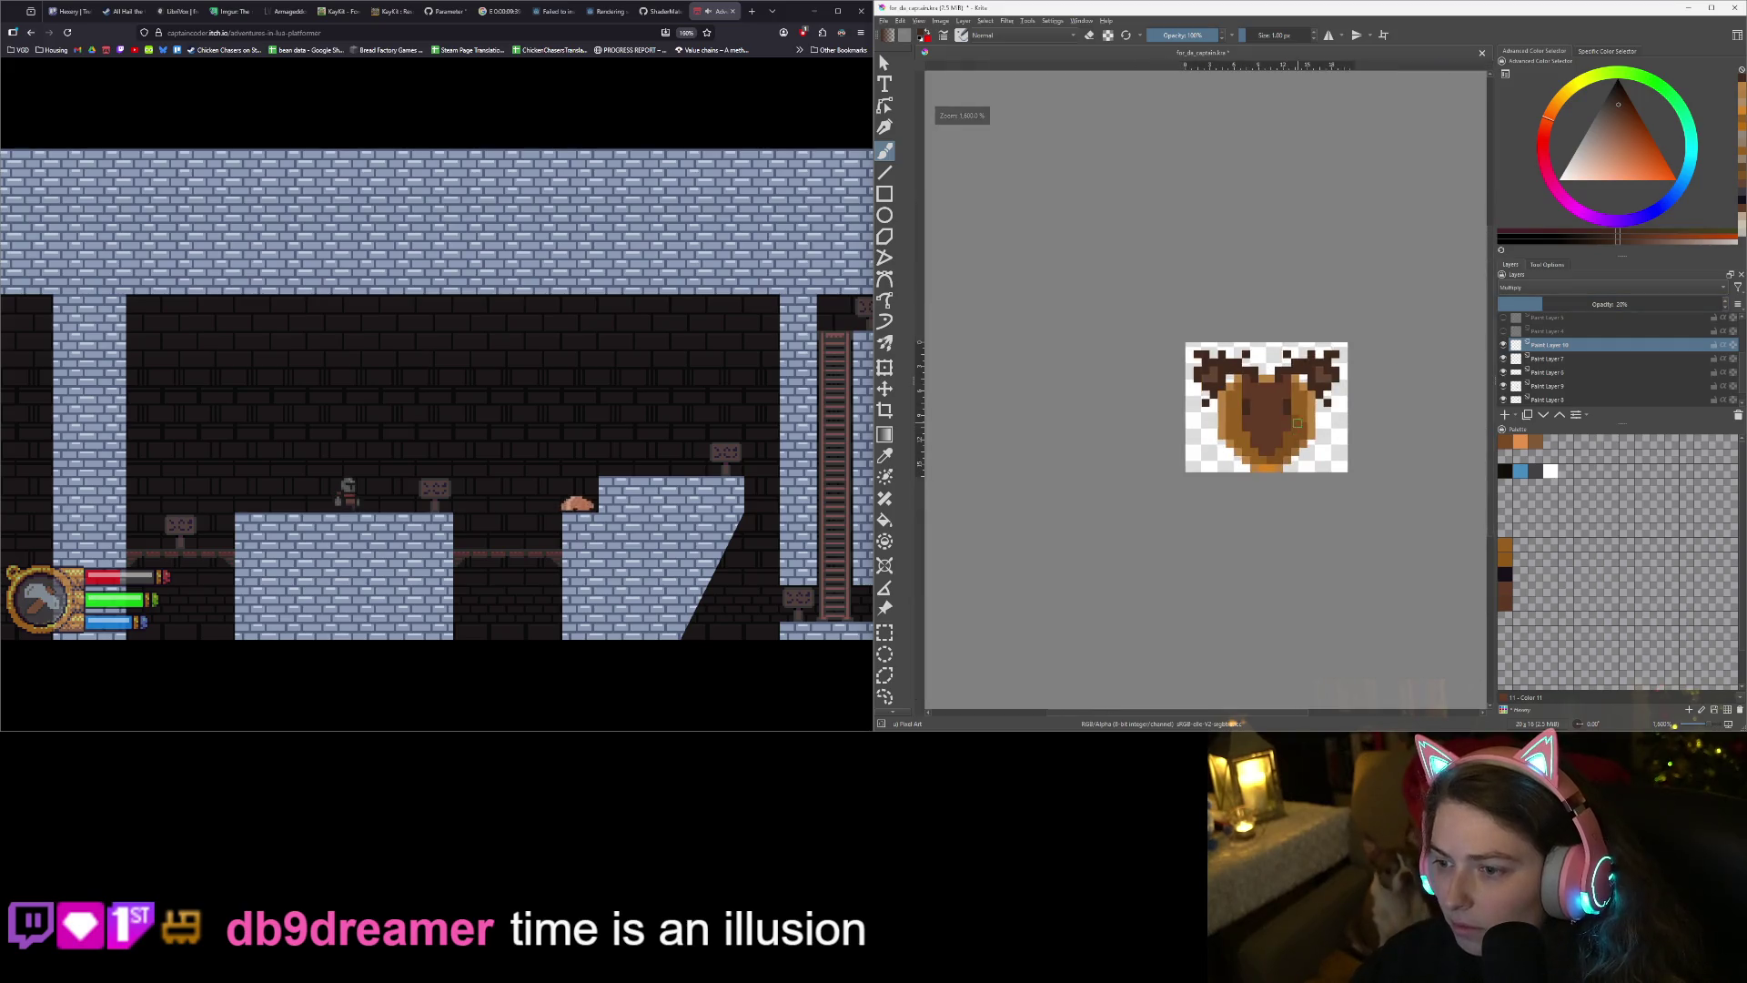
pyautogui.scroll(3, 1258, 464)
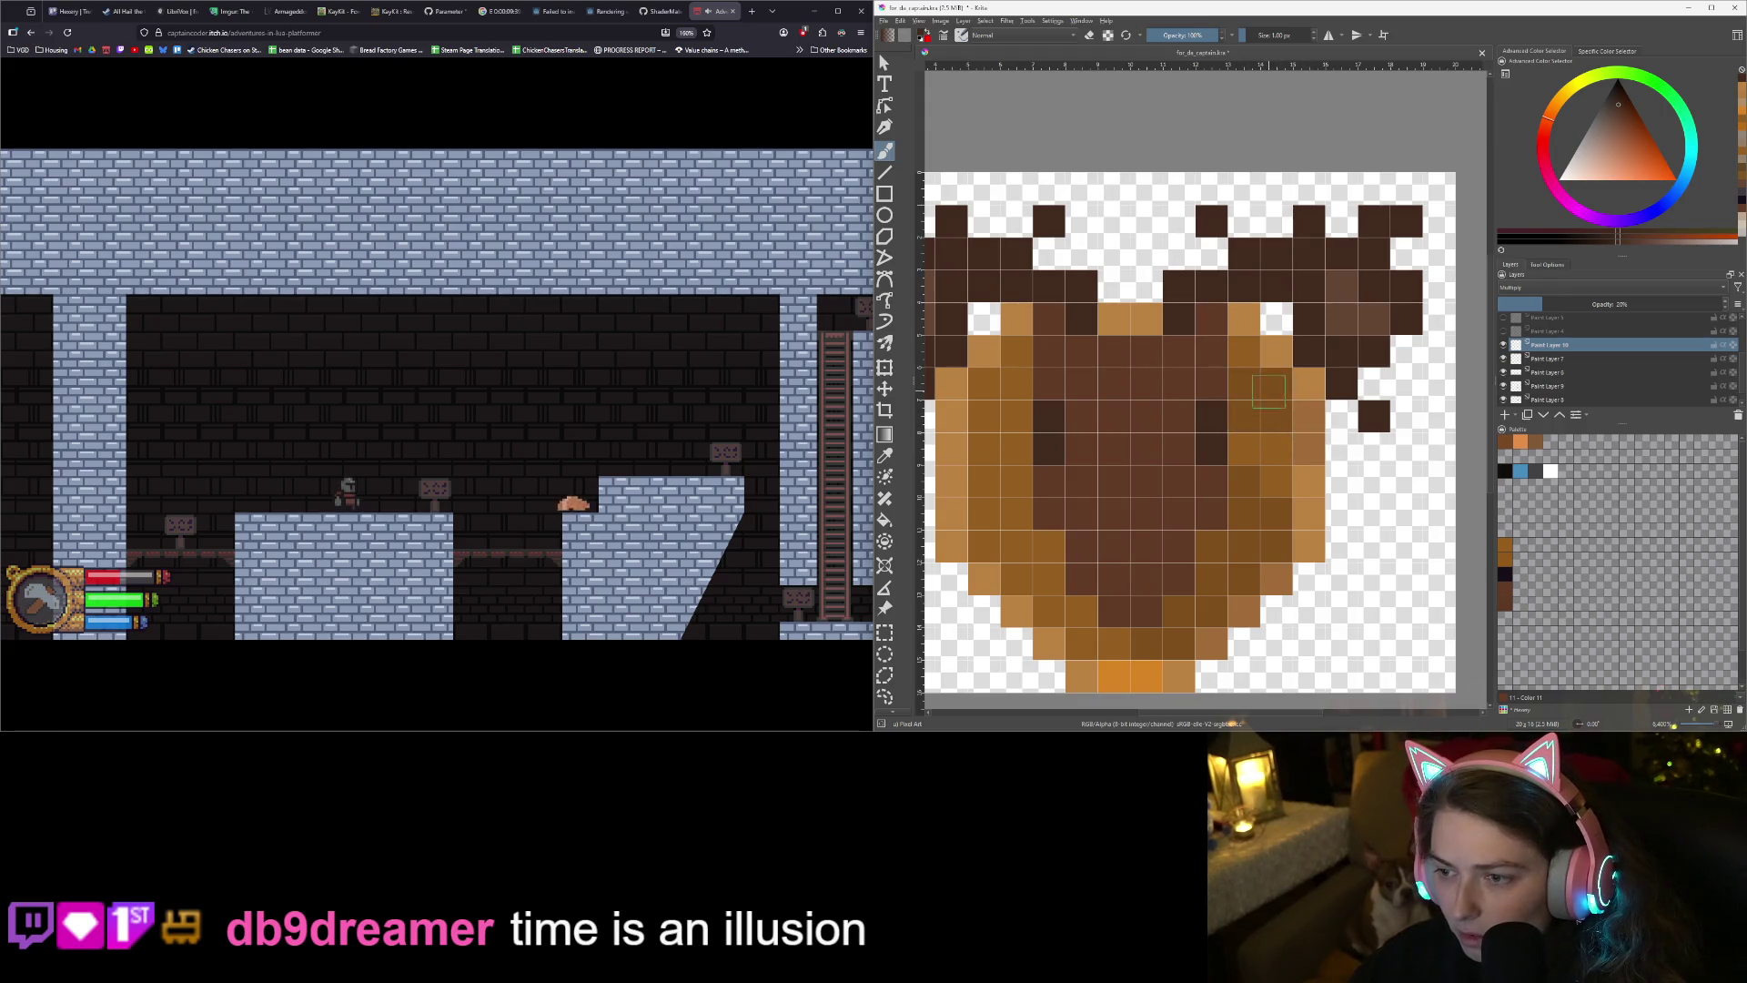
pyautogui.scroll(-2, 1309, 428)
pyautogui.scroll(-1, 1315, 491)
pyautogui.scroll(1, 1321, 551)
pyautogui.scroll(-1, 1320, 550)
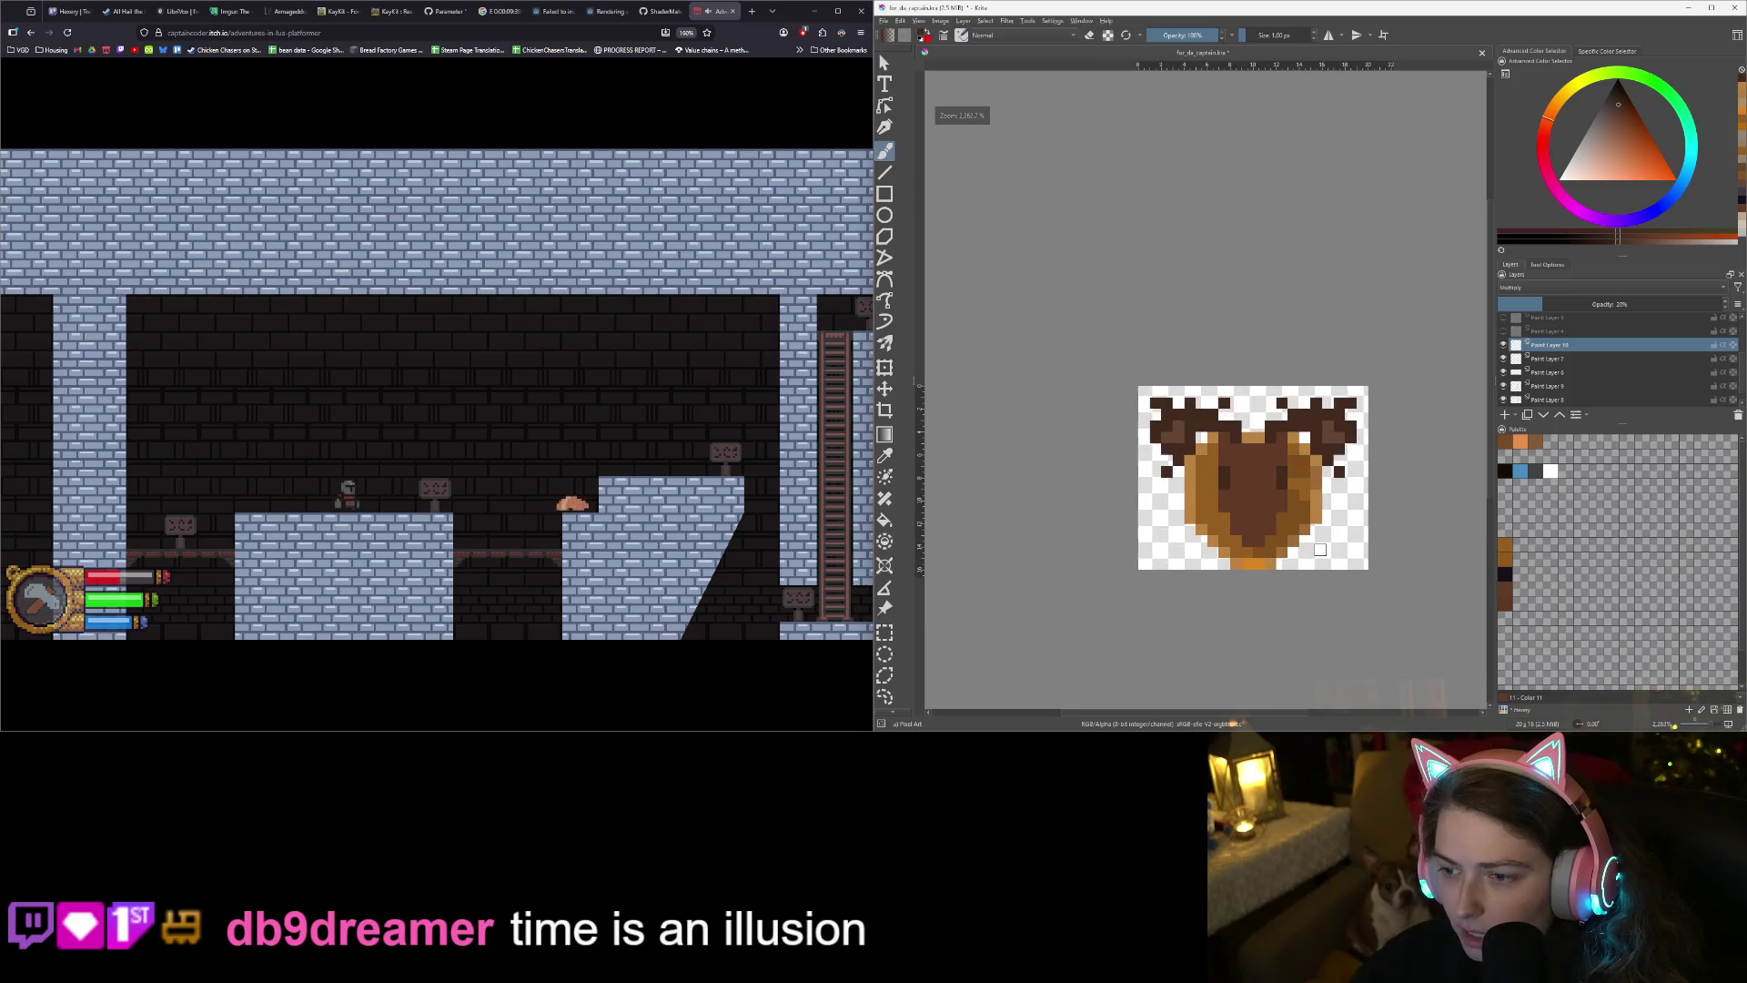
pyautogui.scroll(2, 1269, 486)
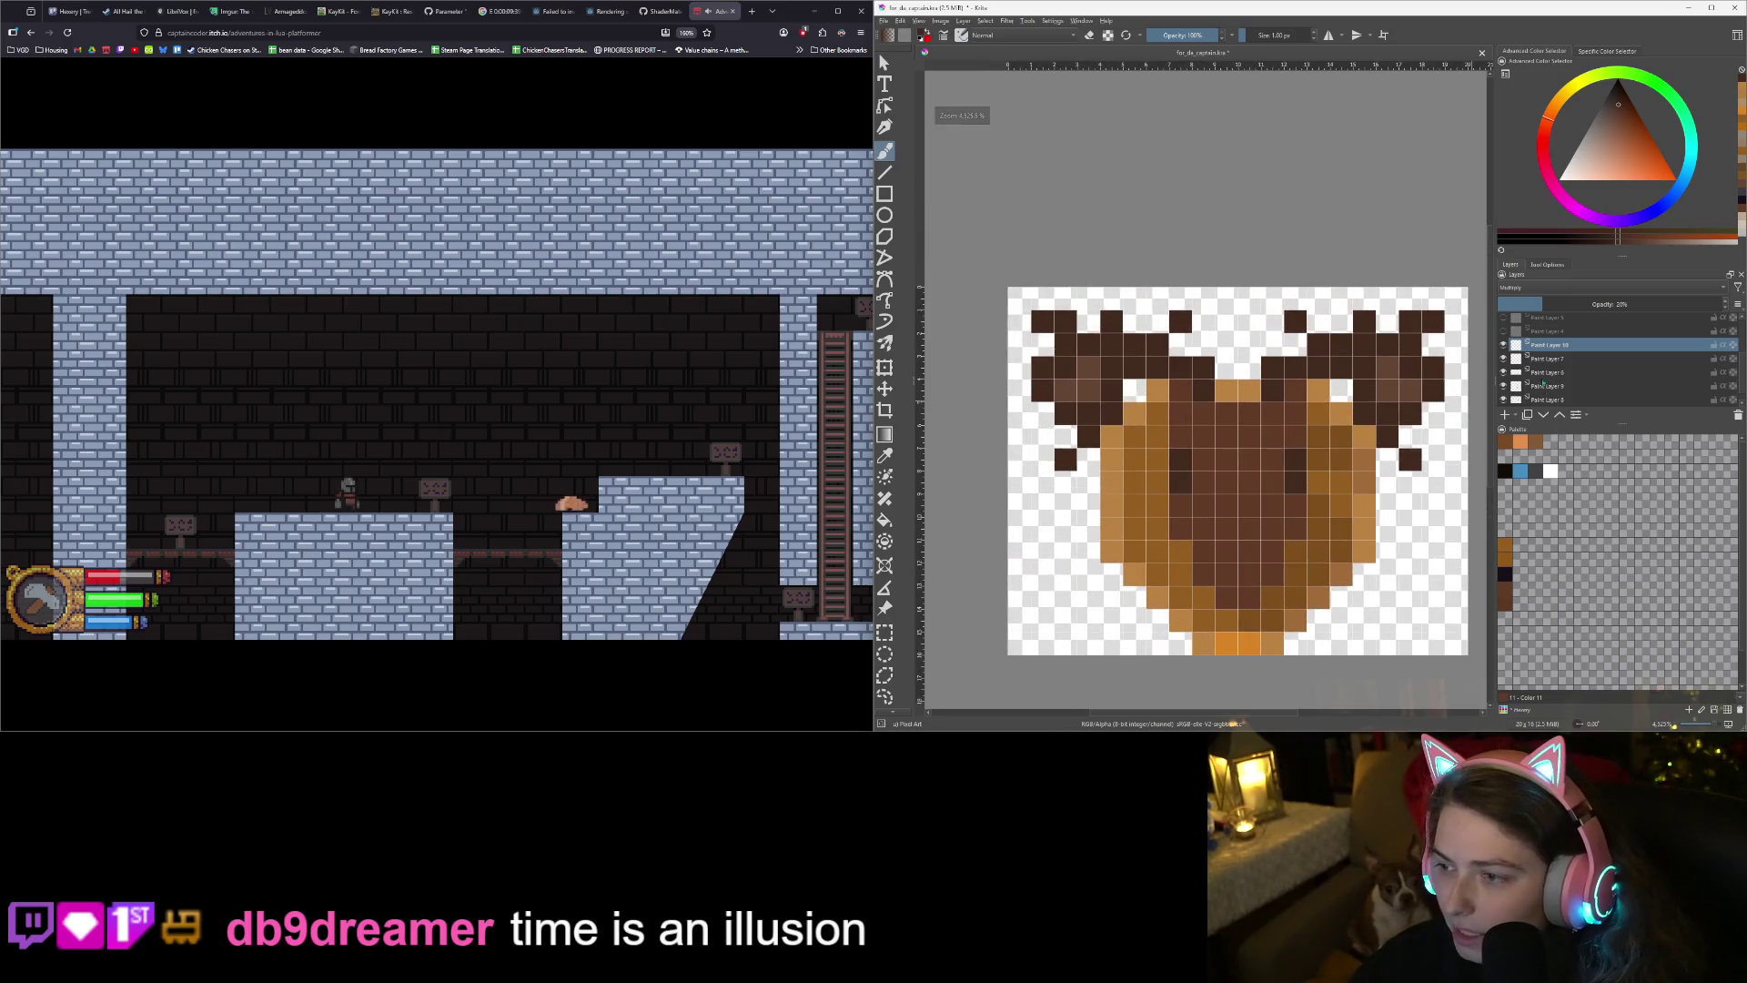
# - Switch the layer's blend mode to Addition and set its opacity to 22%
pyautogui.click(1516, 287)
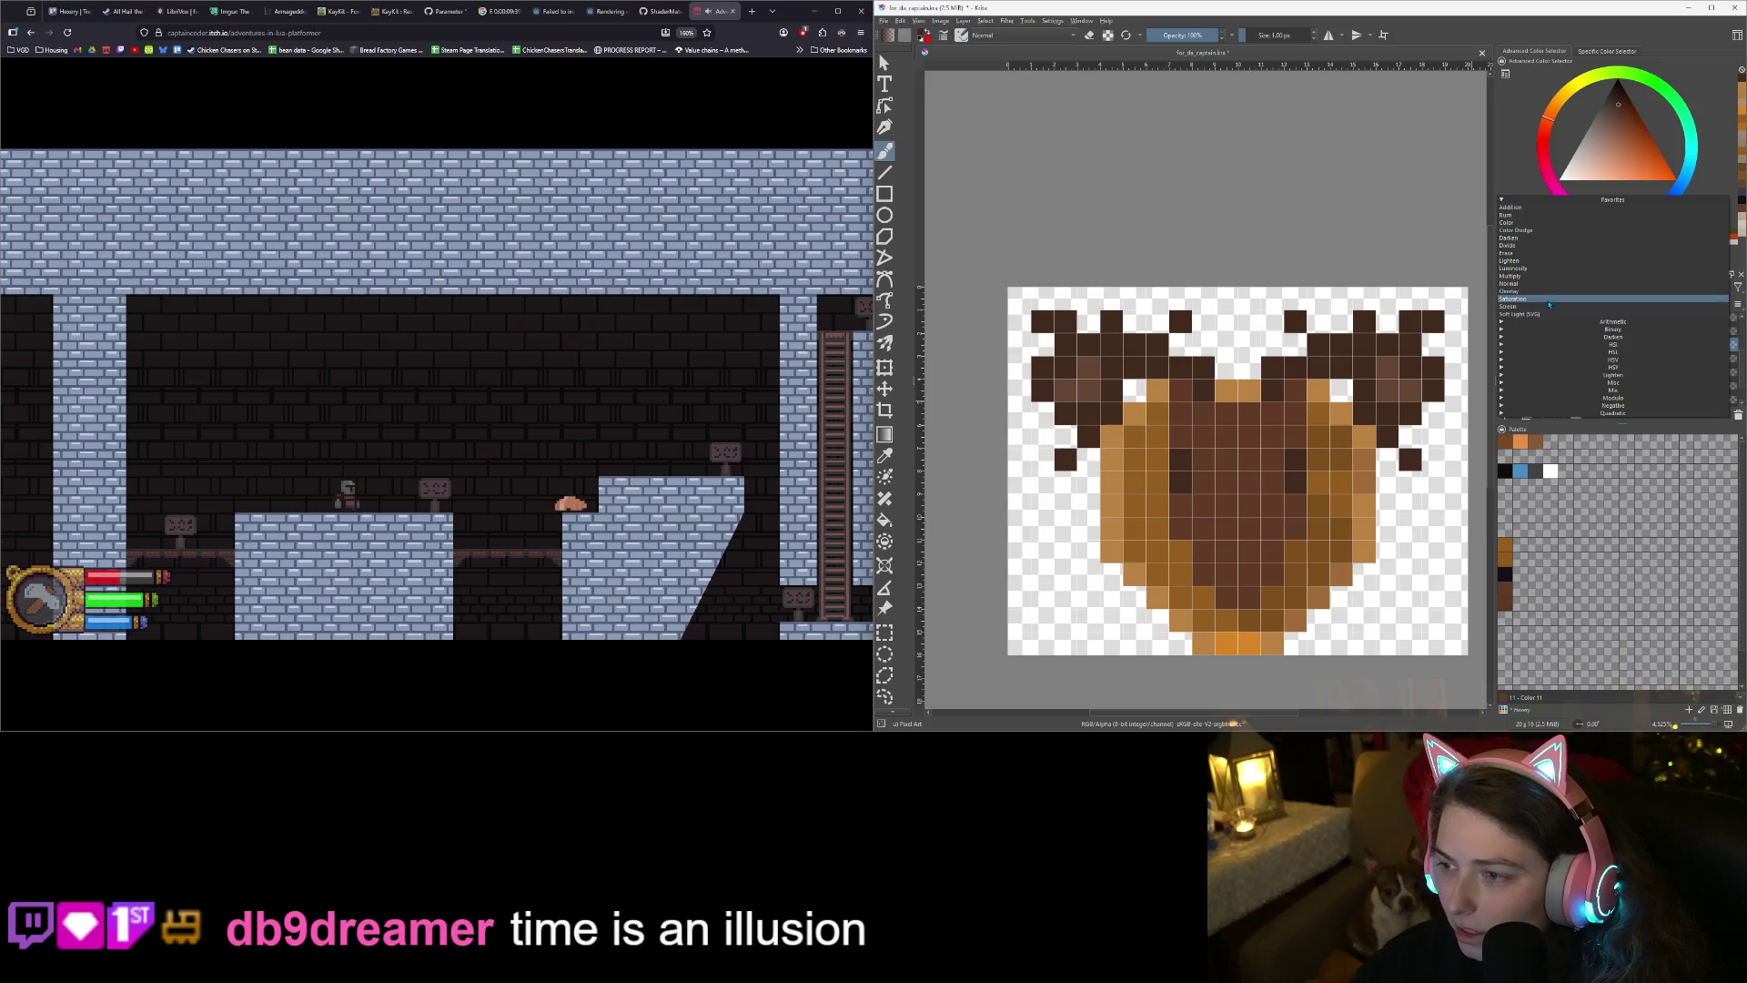
pyautogui.press('Up')
pyautogui.press('Up')
pyautogui.press('Up')
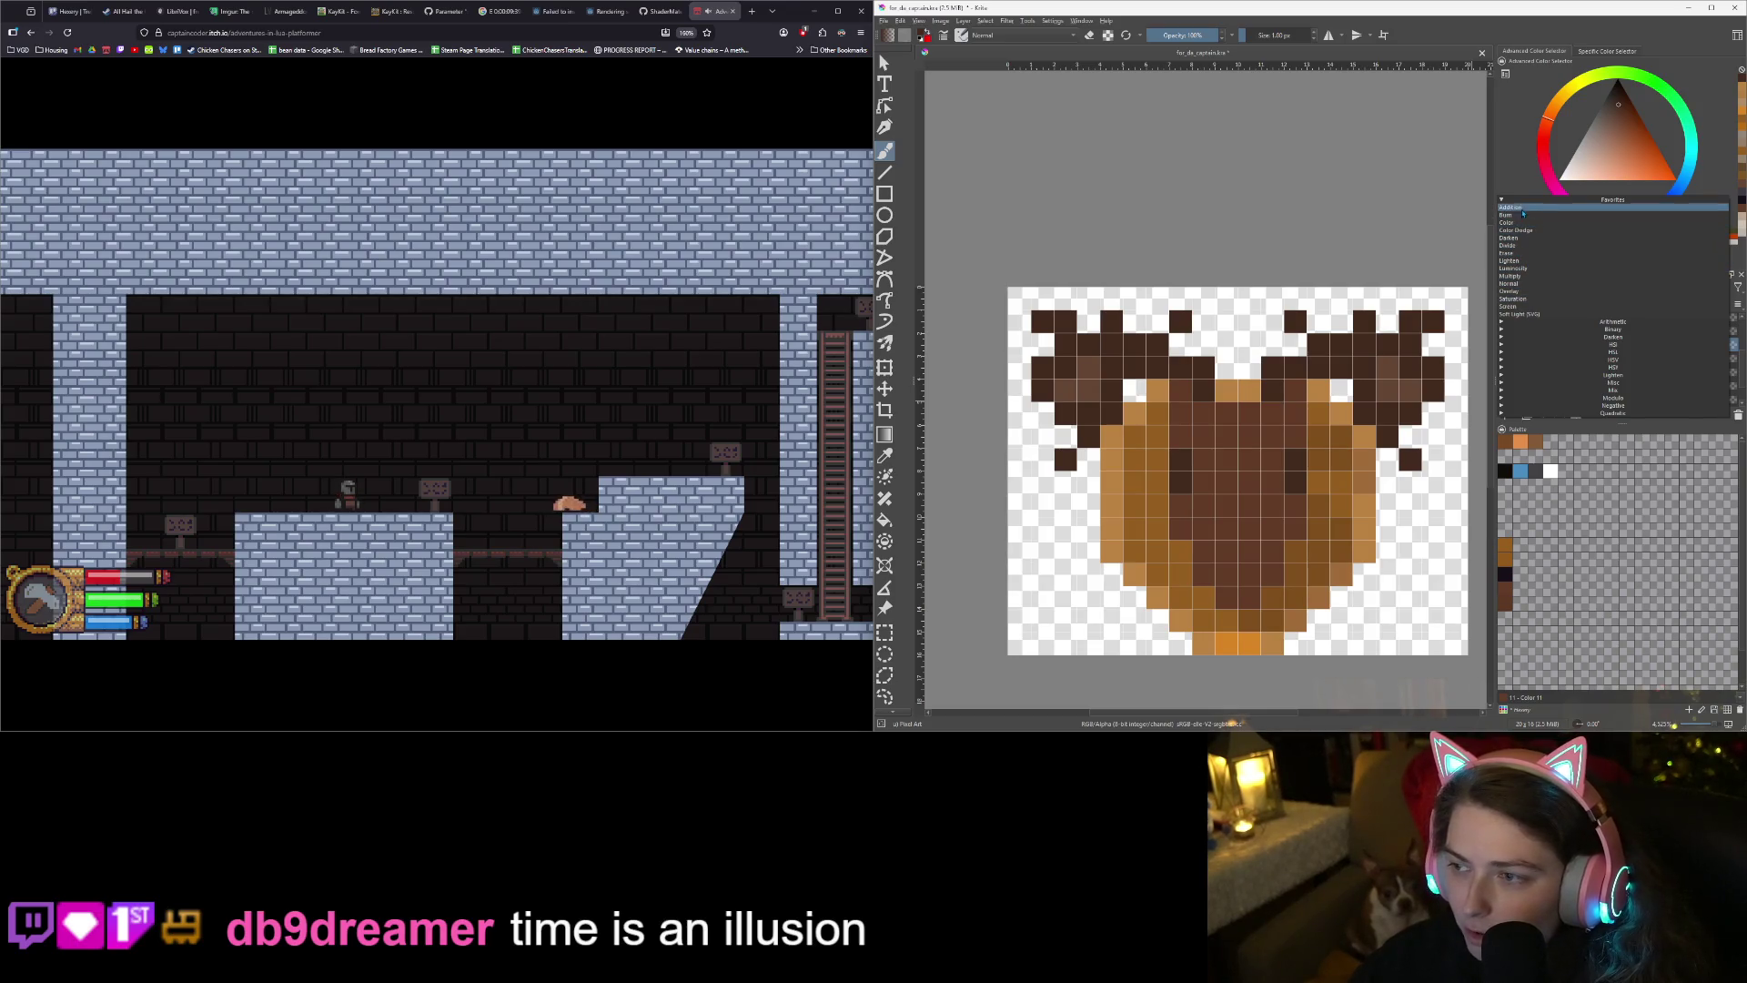
pyautogui.press('Return')
pyautogui.click(1587, 303)
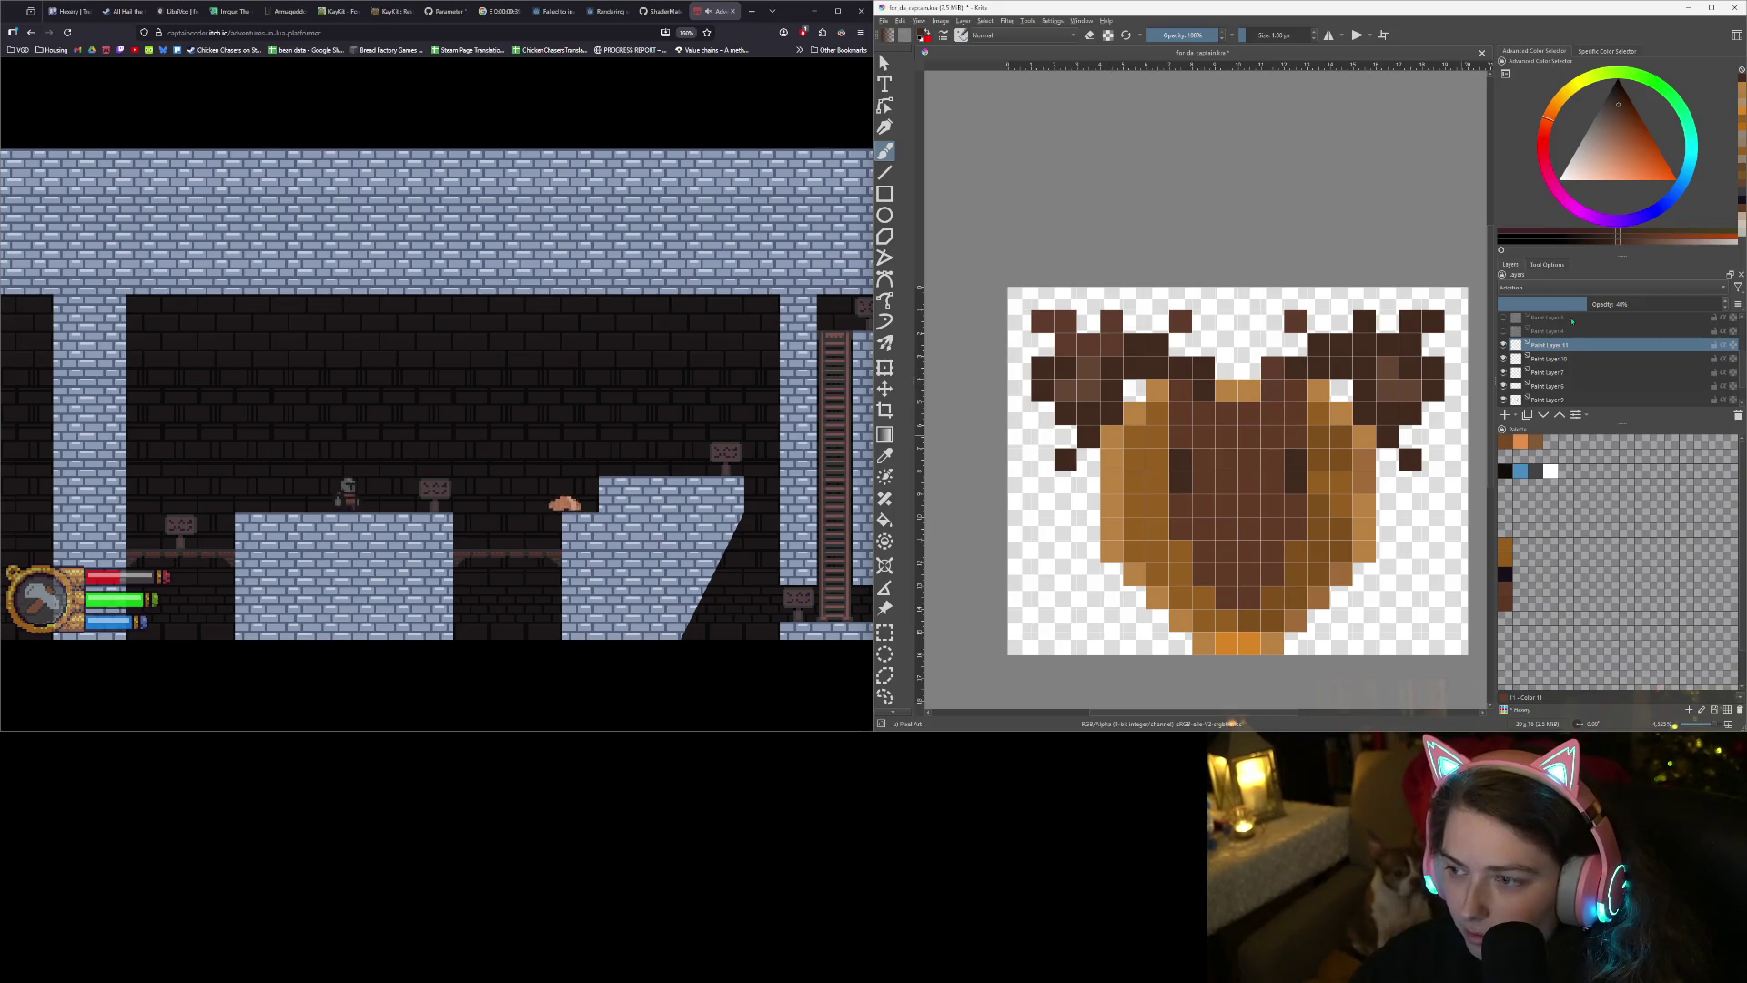
pyautogui.click(1545, 302)
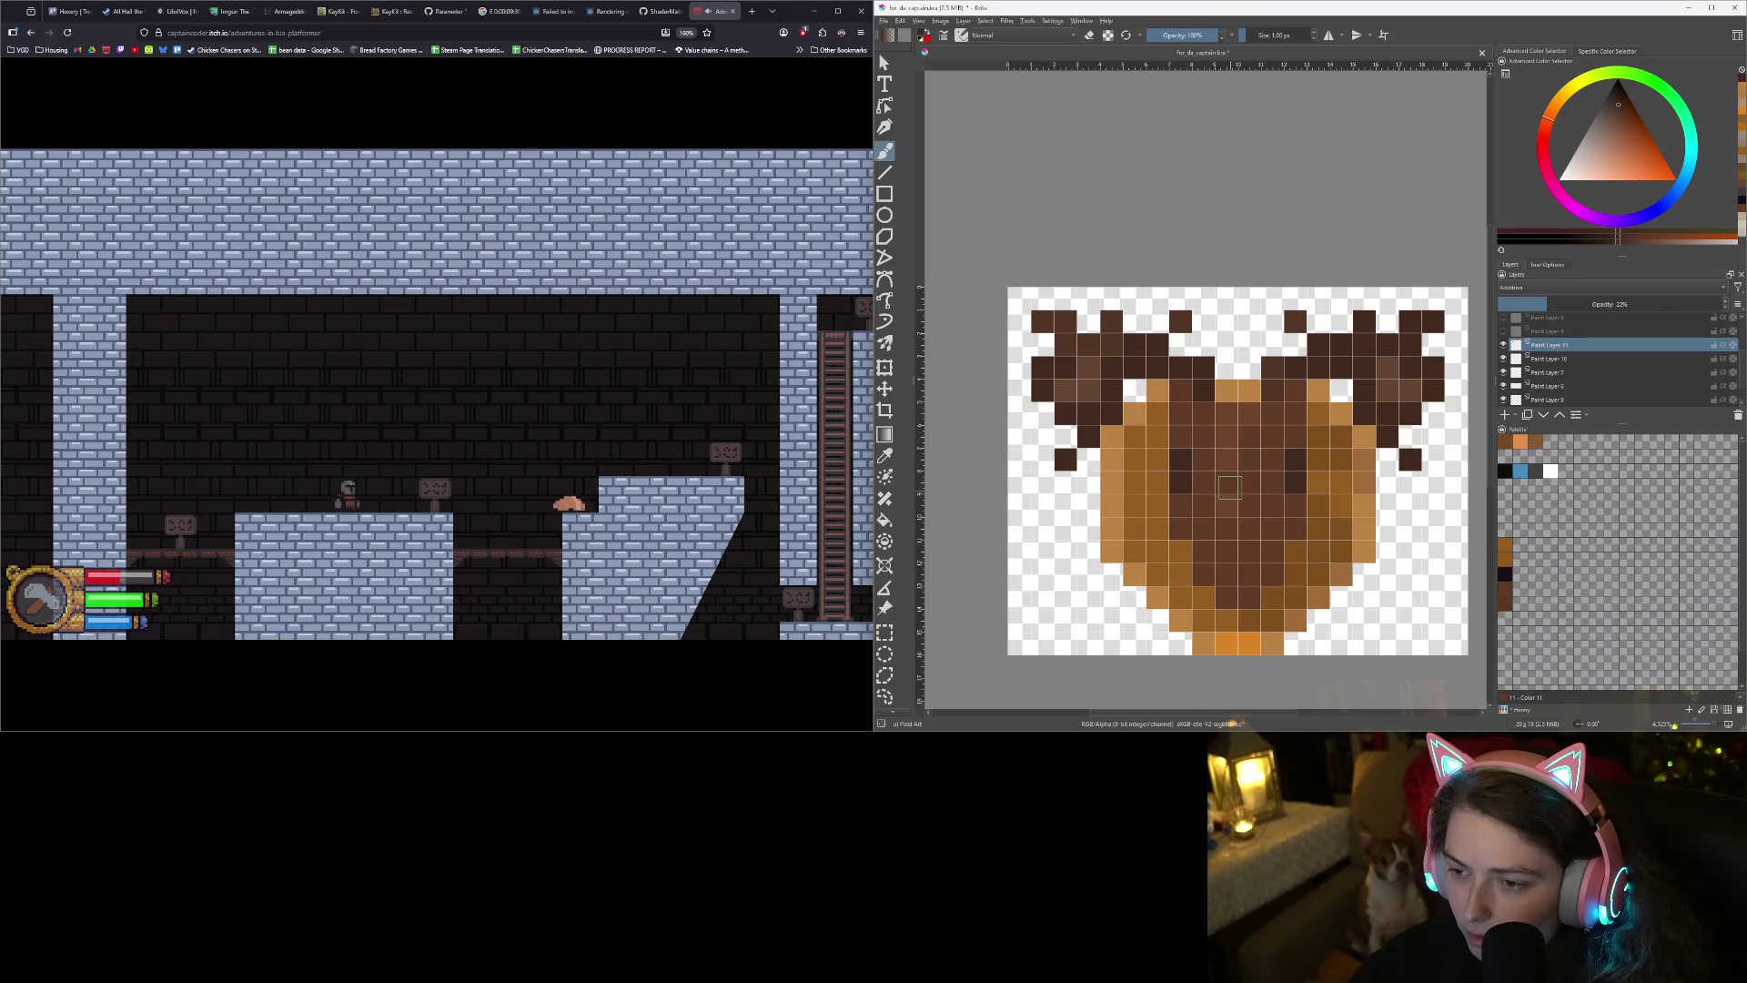
pyautogui.scroll(-5, 1297, 571)
pyautogui.scroll(3, 1297, 570)
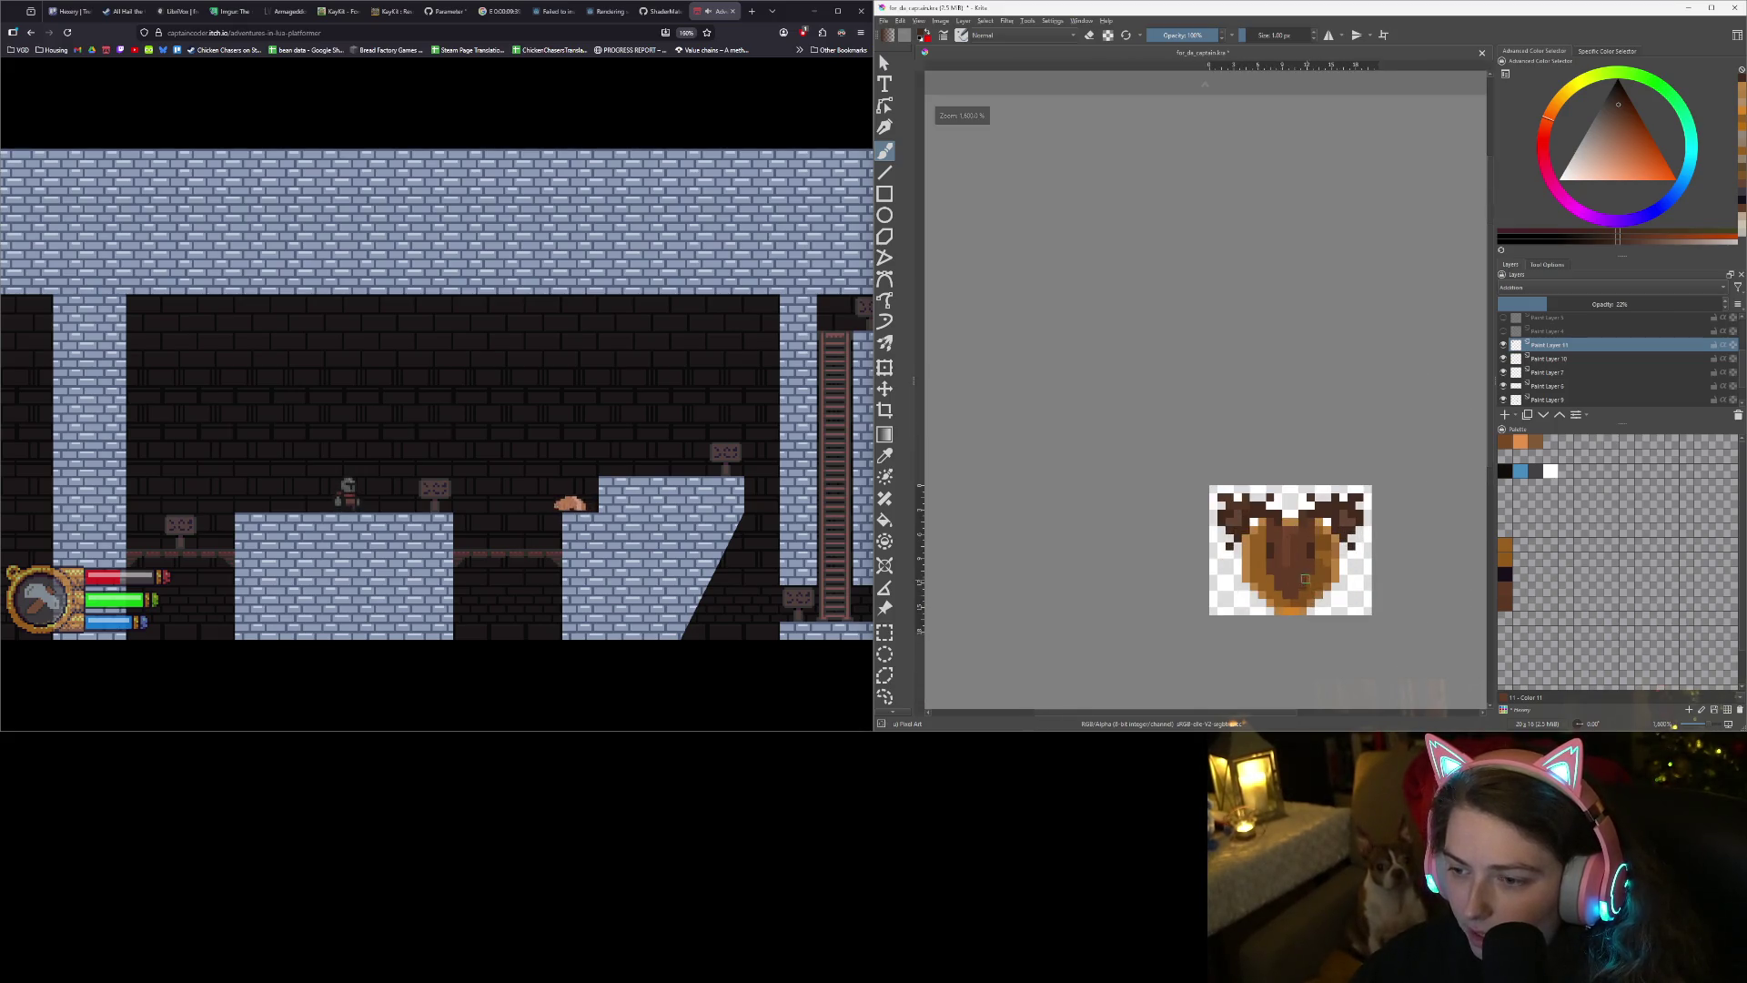
# - Re-save the shaded drawing as for_da_captain.kra
pyautogui.scroll(-1, 1301, 559)
pyautogui.scroll(2, 1302, 552)
pyautogui.scroll(1, 1301, 552)
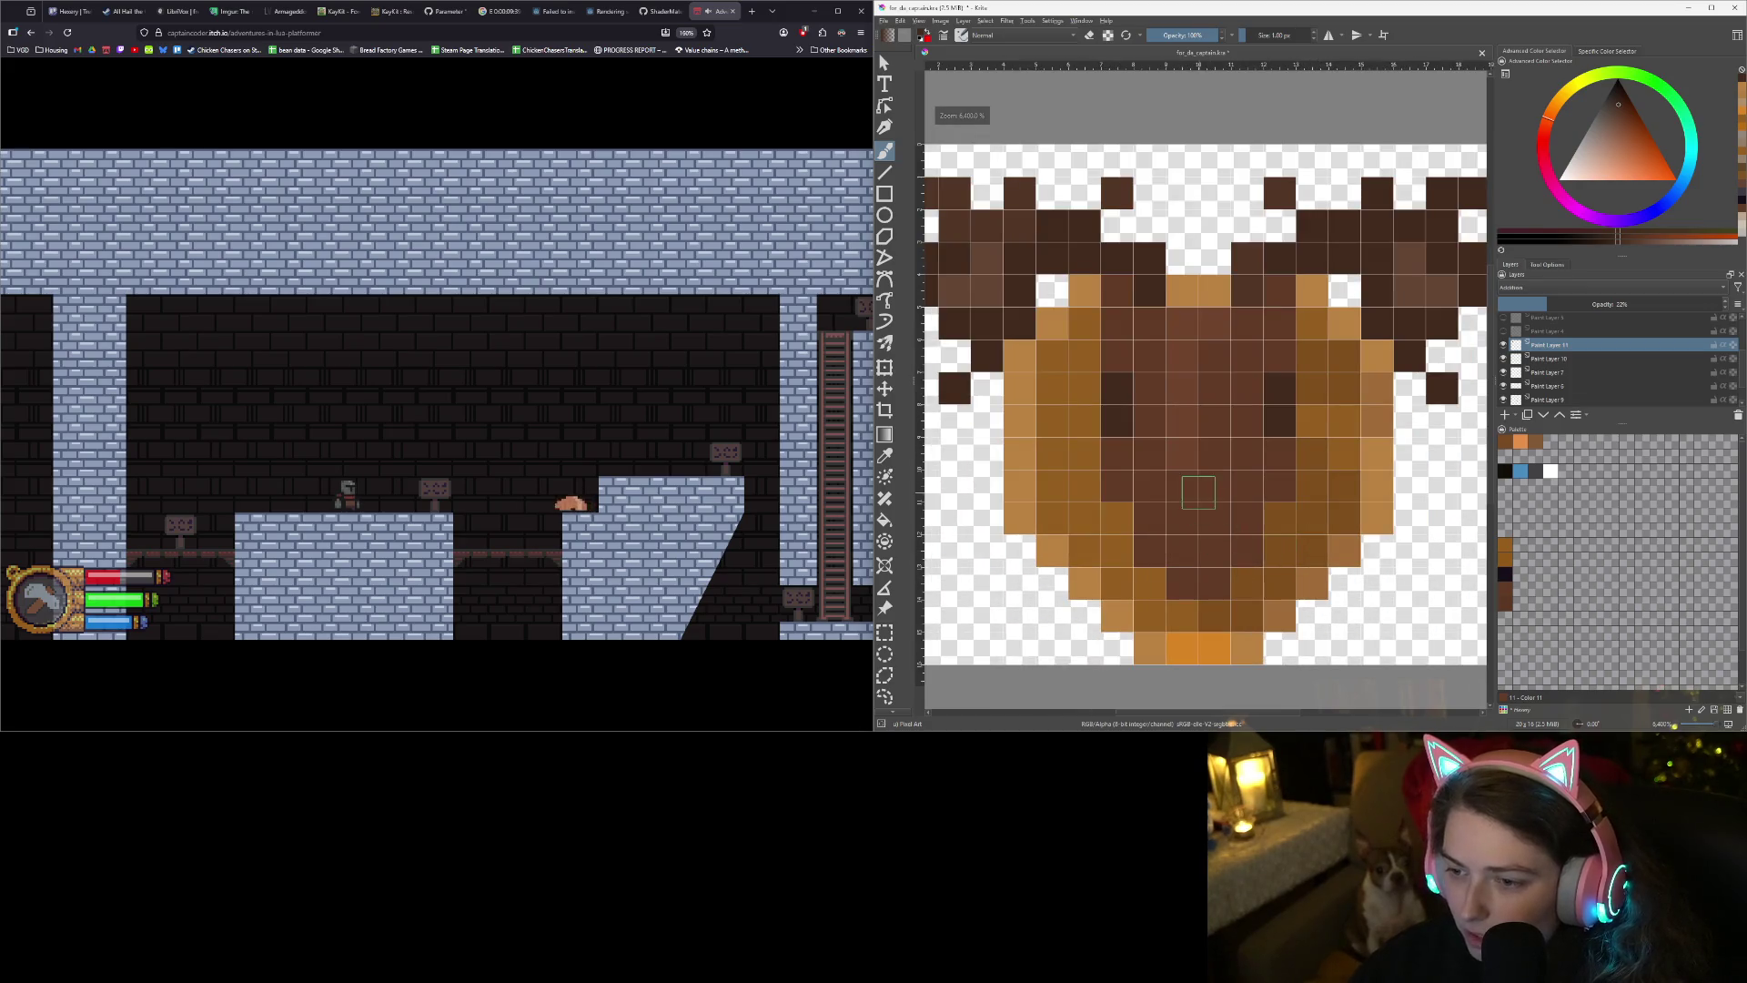
pyautogui.scroll(-1, 1244, 596)
pyautogui.scroll(-3, 1336, 601)
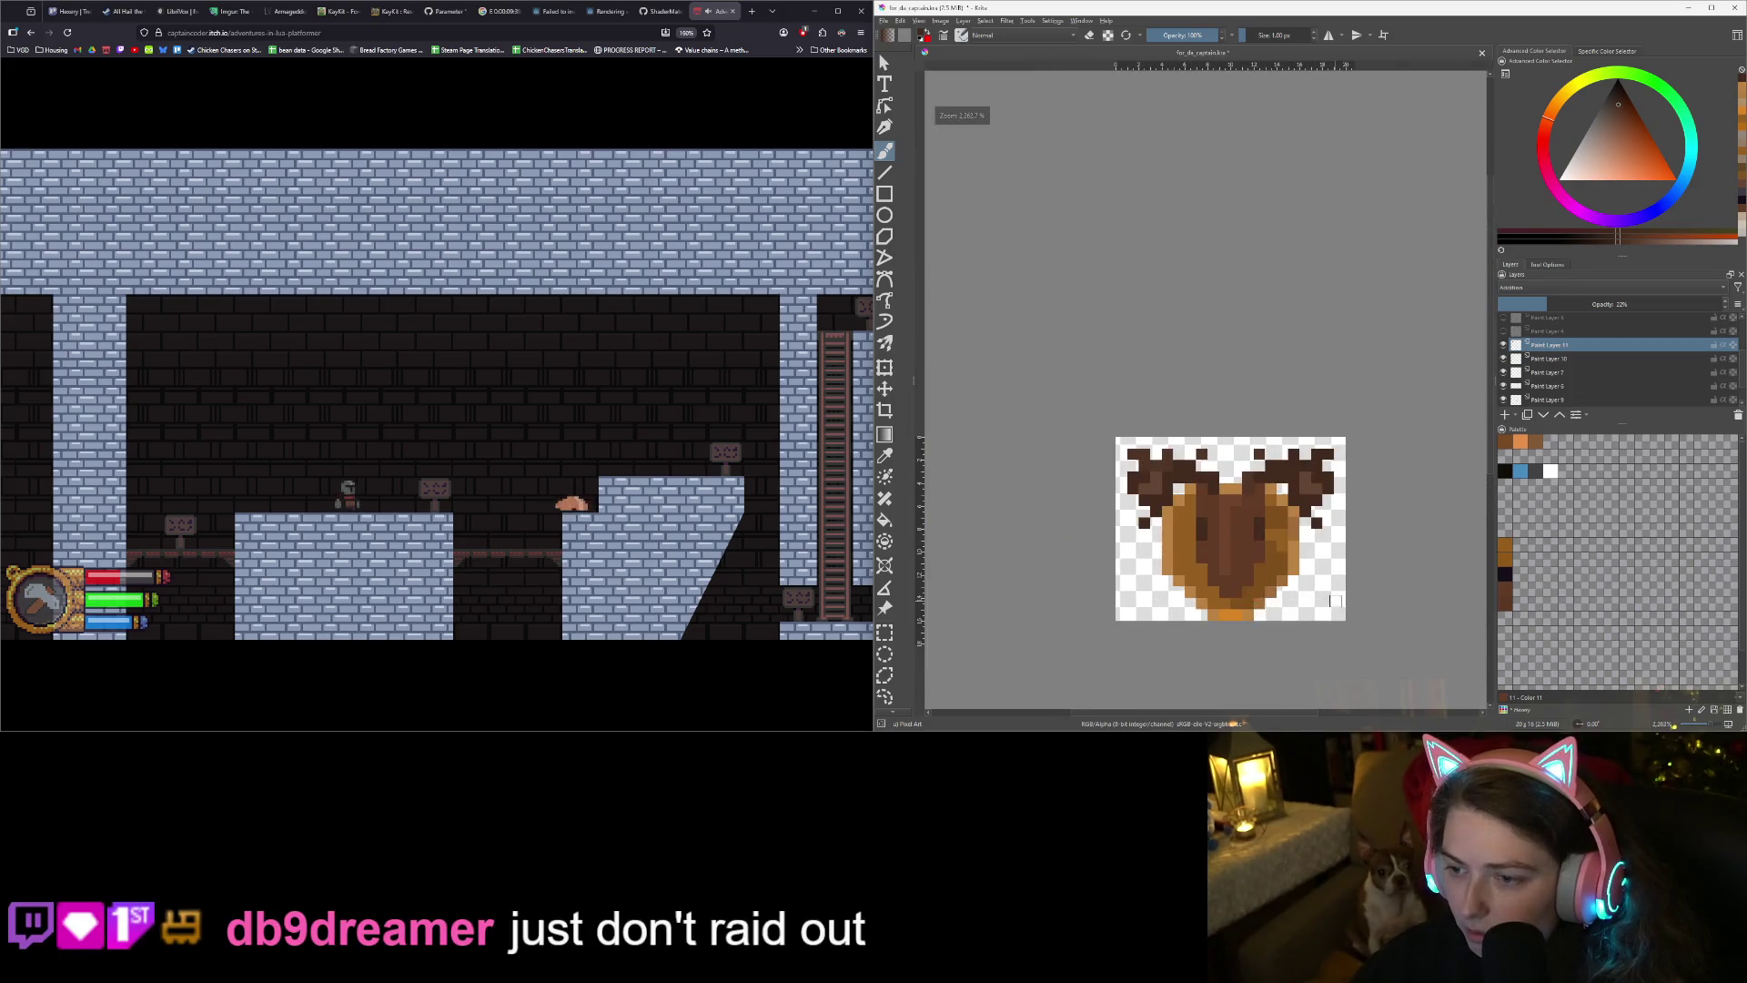
pyautogui.scroll(3, 1336, 601)
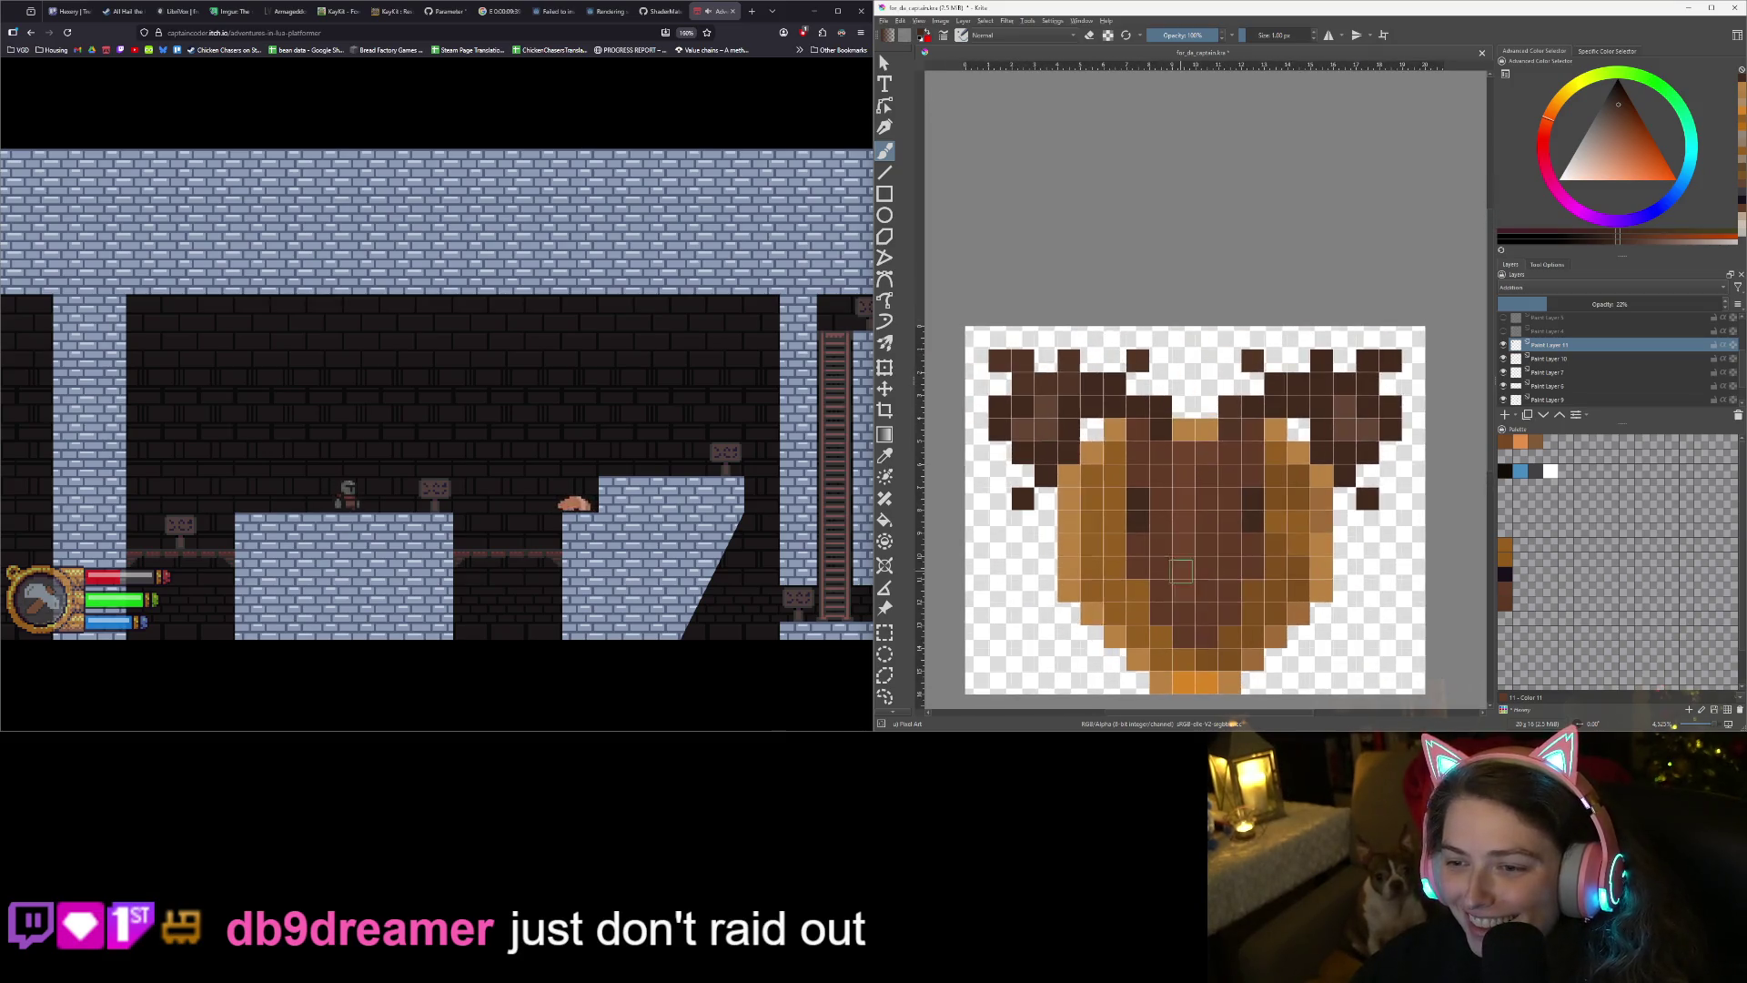
pyautogui.hotkey('ctrl', 's')
pyautogui.click(1112, 394)
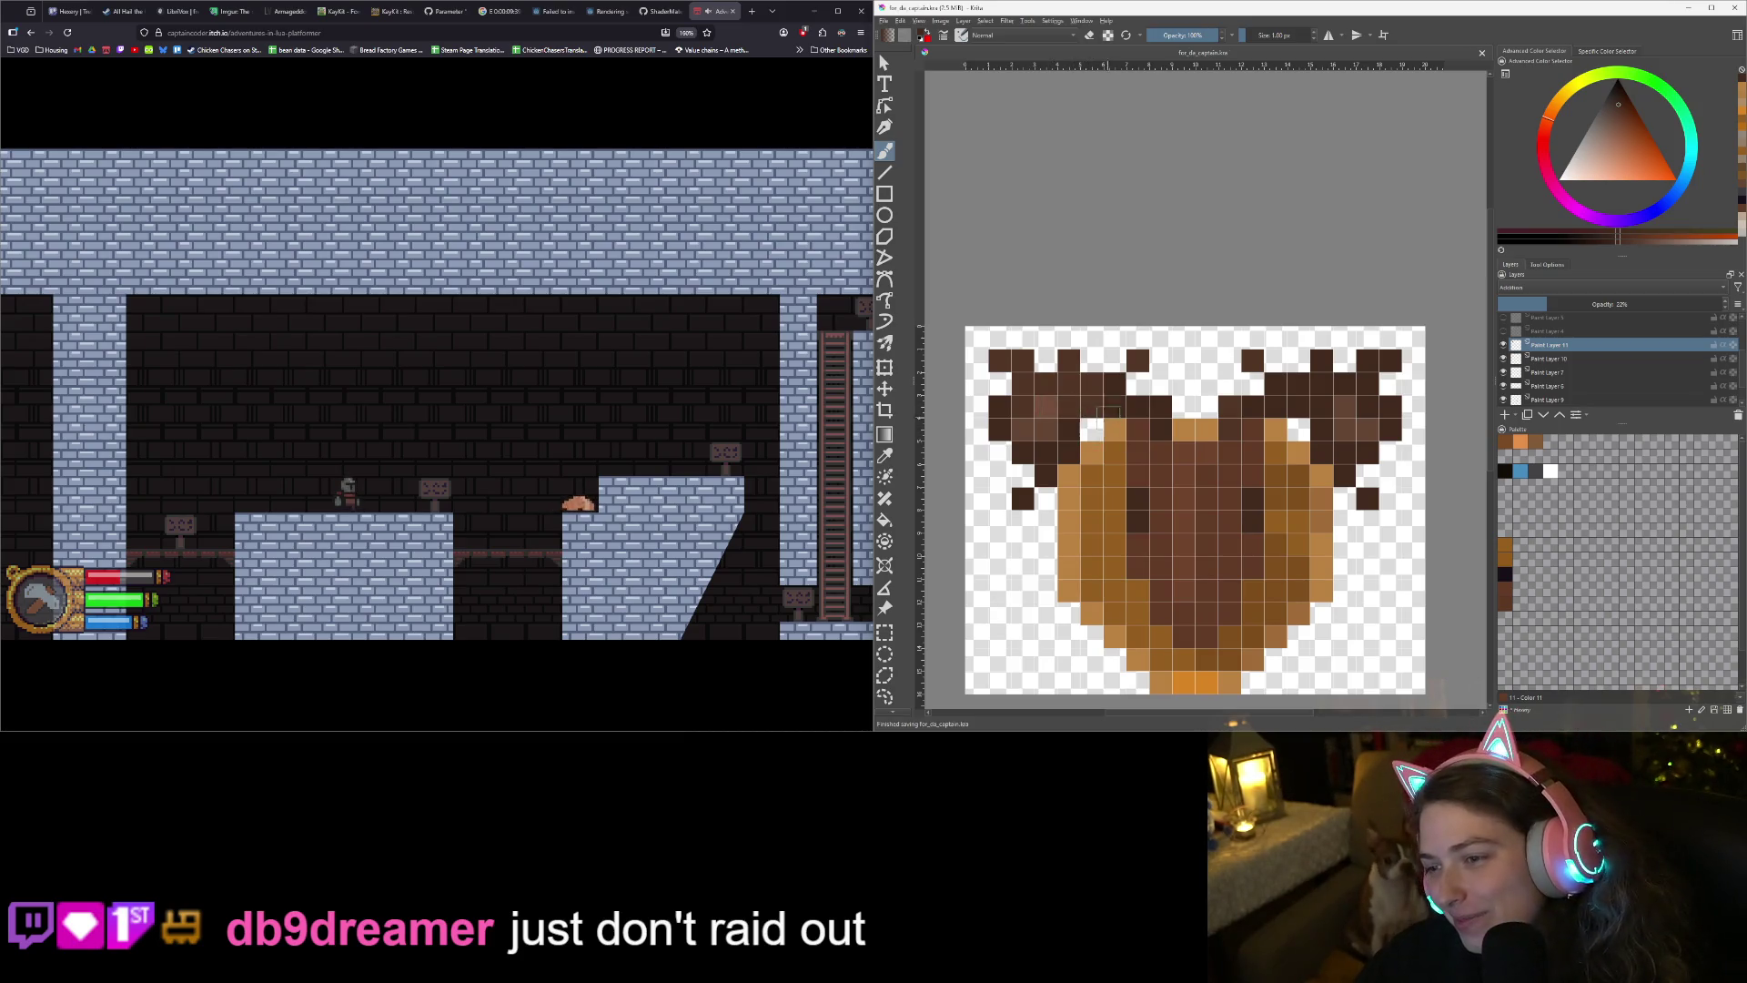
pyautogui.scroll(-3, 1213, 550)
pyautogui.scroll(2, 1277, 588)
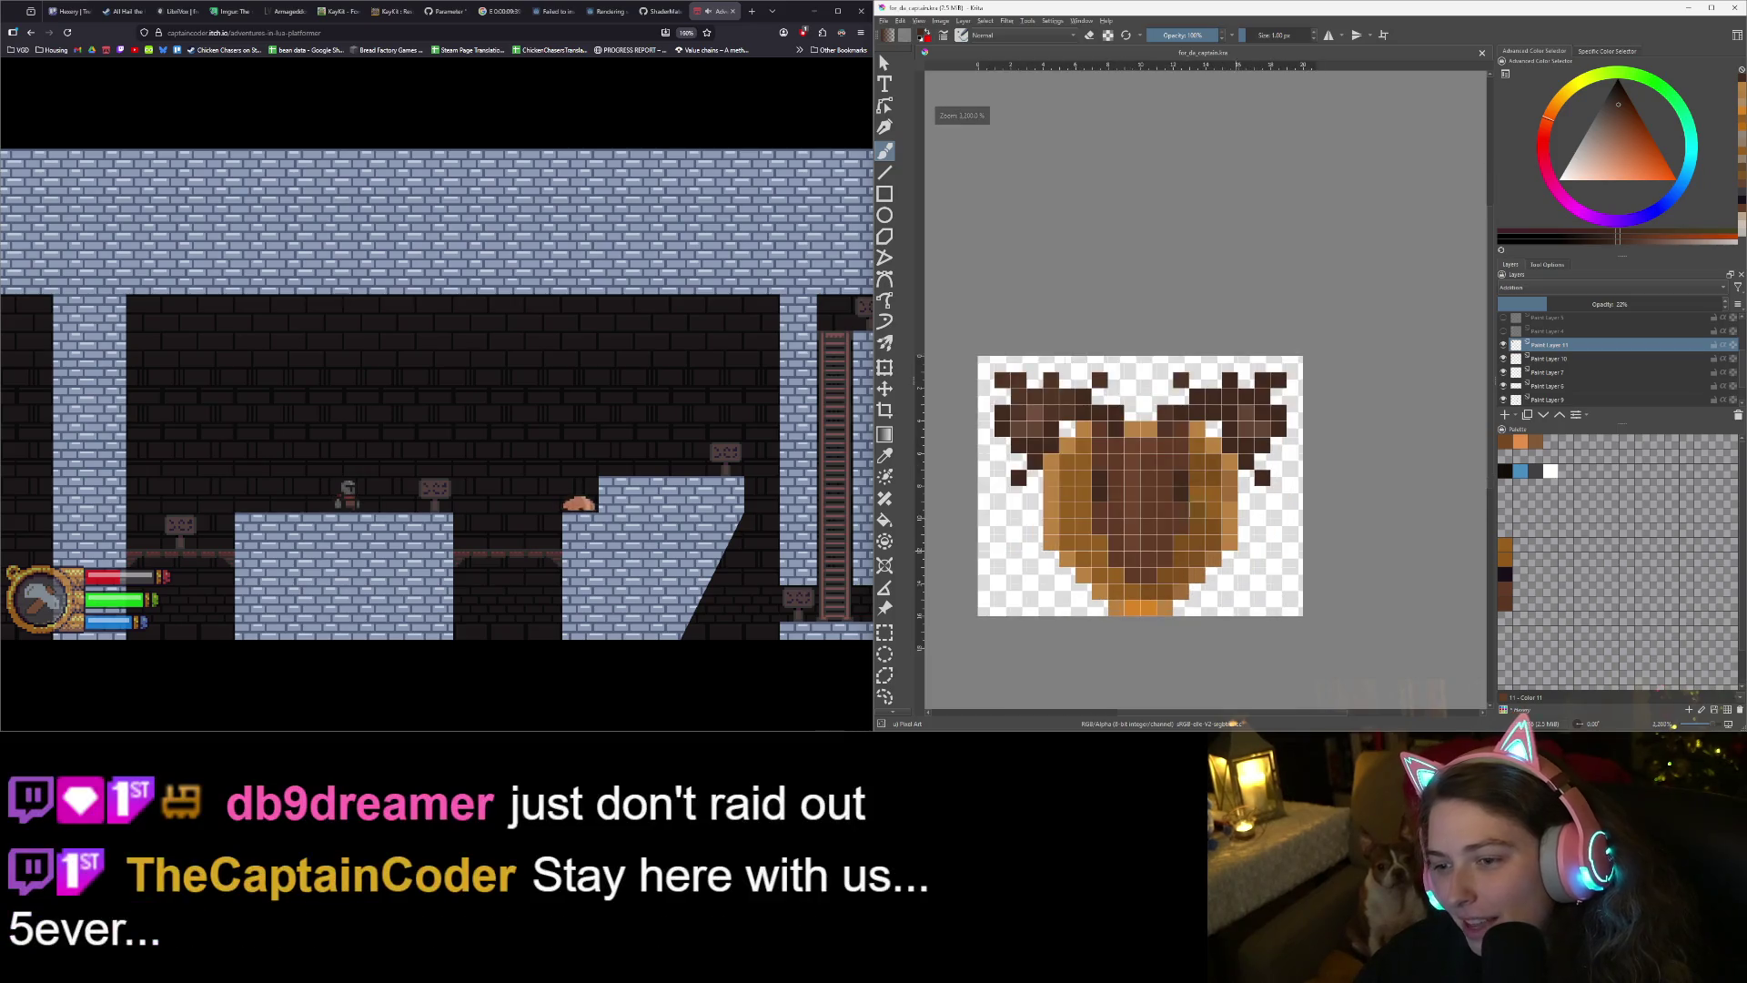
pyautogui.click(883, 21)
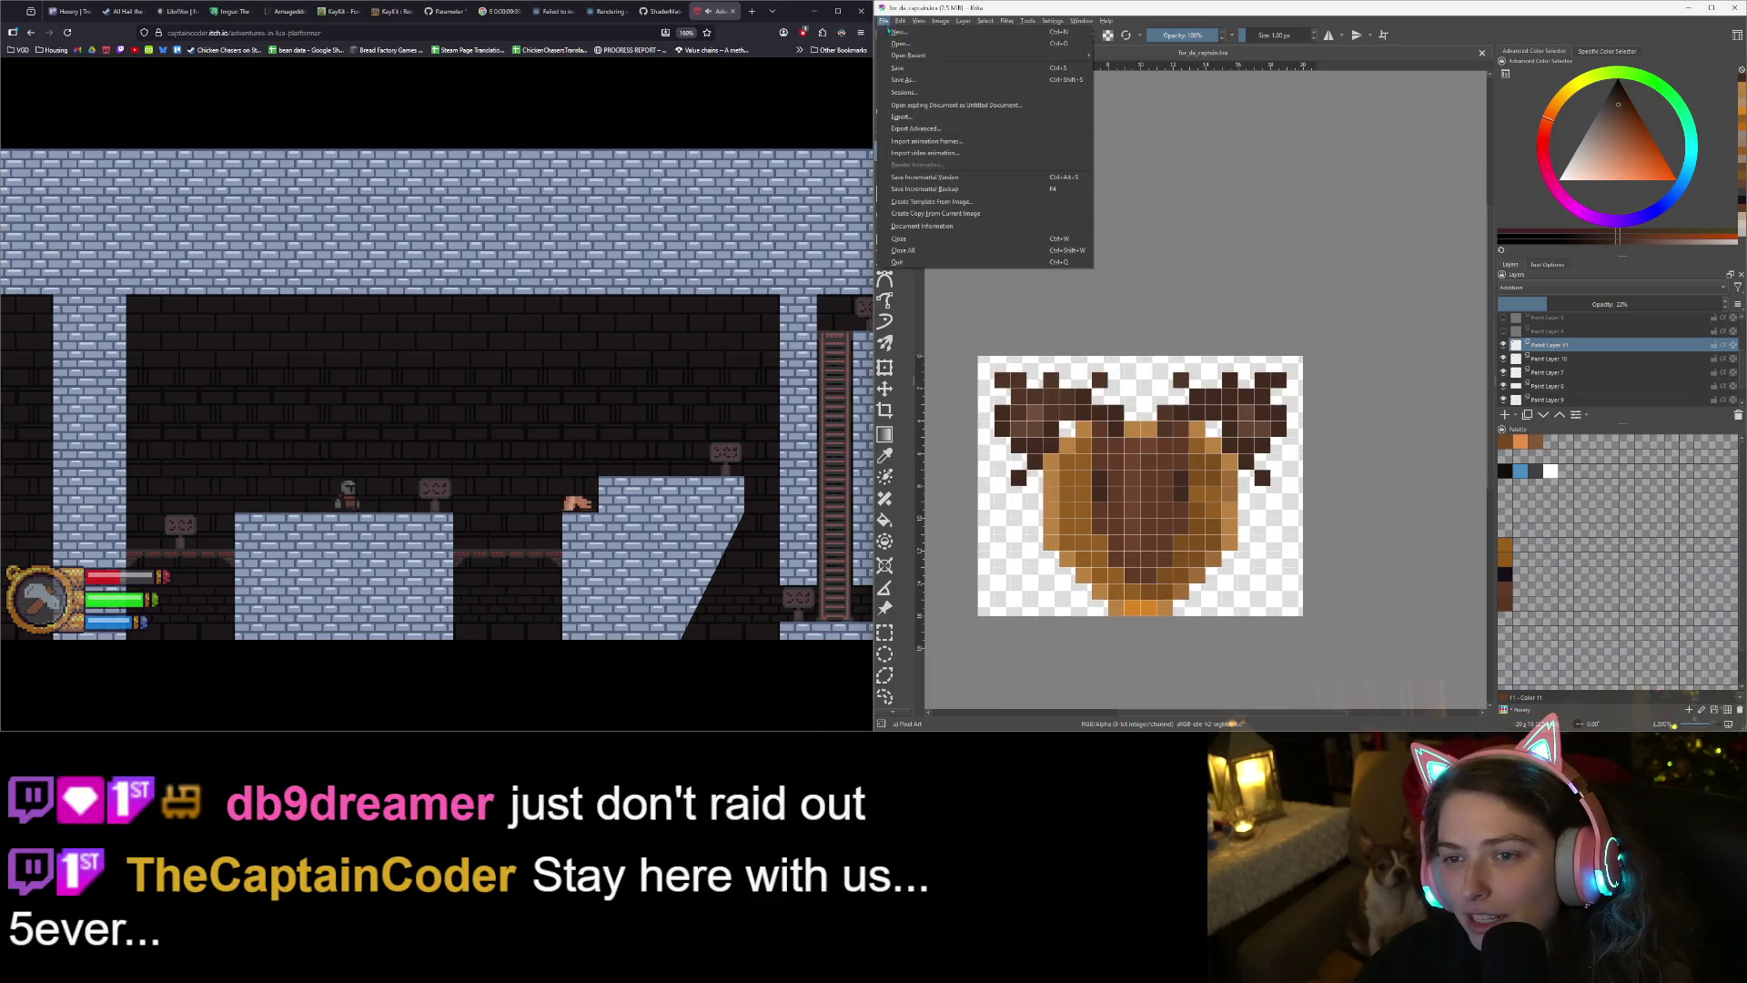
# - Export the shaded image as moose_mount_shaded.png, accepting the PNG options
pyautogui.click(929, 116)
pyautogui.write('moose_')
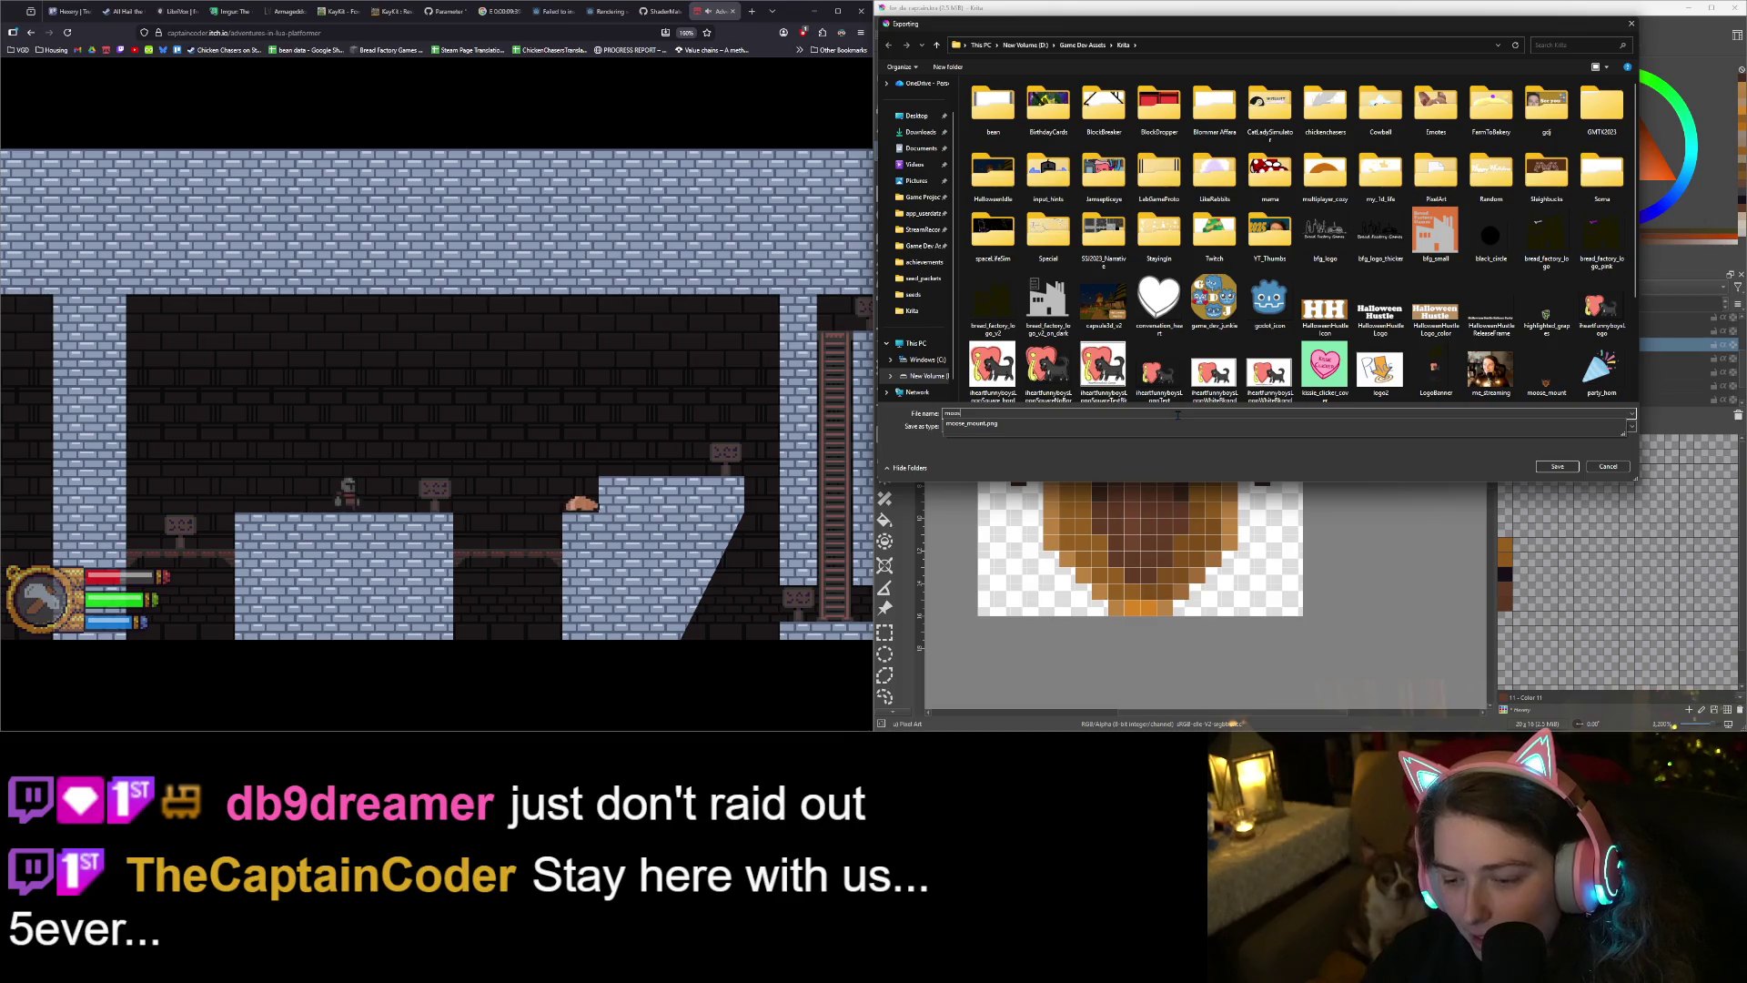
pyautogui.write('mount_shaded')
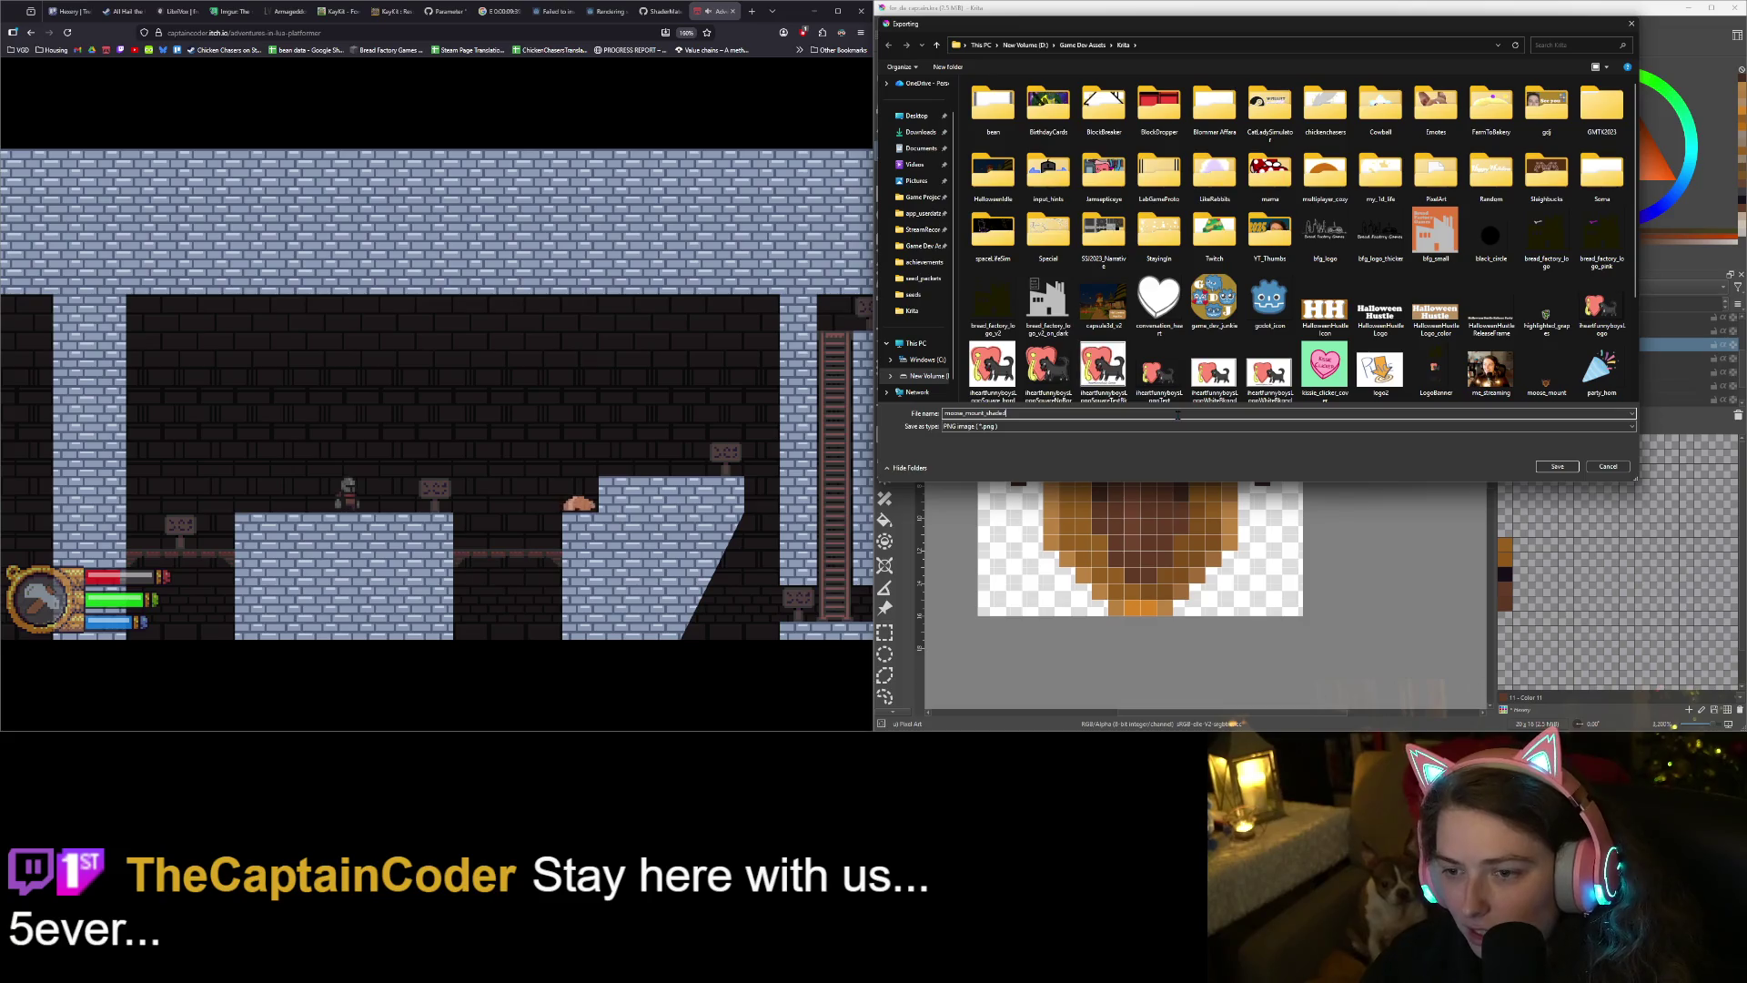
pyautogui.press('Return')
pyautogui.click(1356, 450)
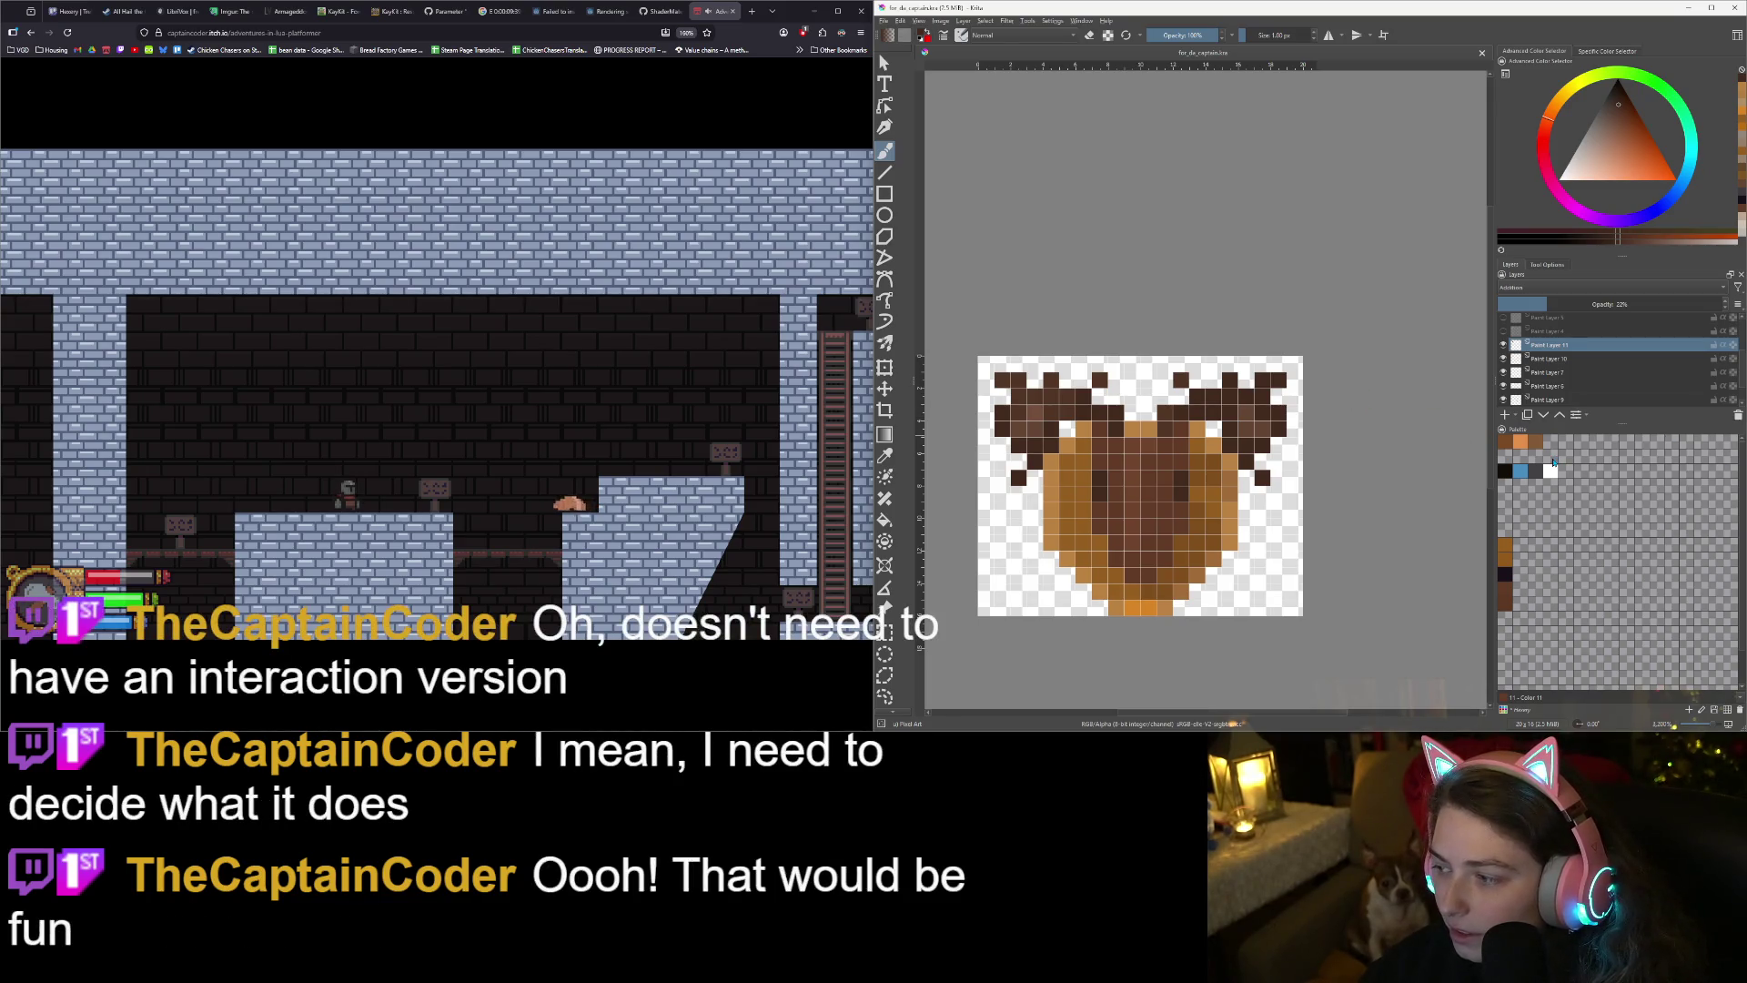
# - Toggle the shading layers and Paint Layers 7 and 6 off and on to check their content
pyautogui.click(1503, 345)
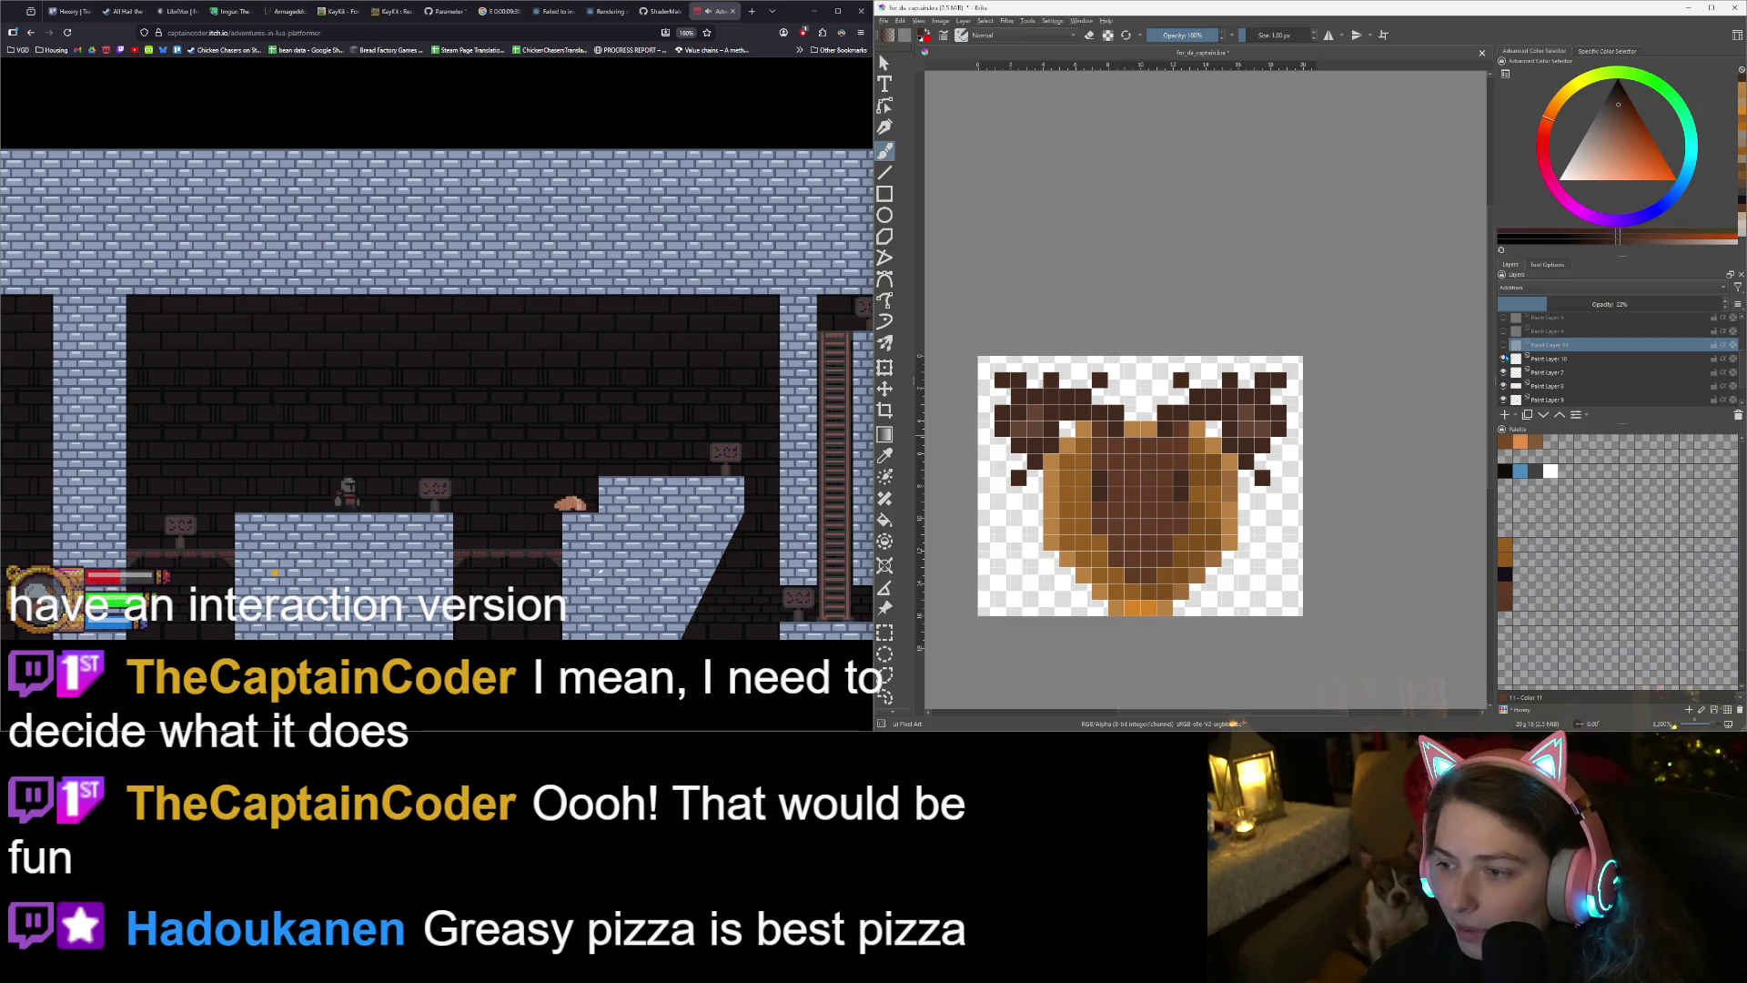
pyautogui.click(1503, 358)
pyautogui.scroll(-1, 1466, 414)
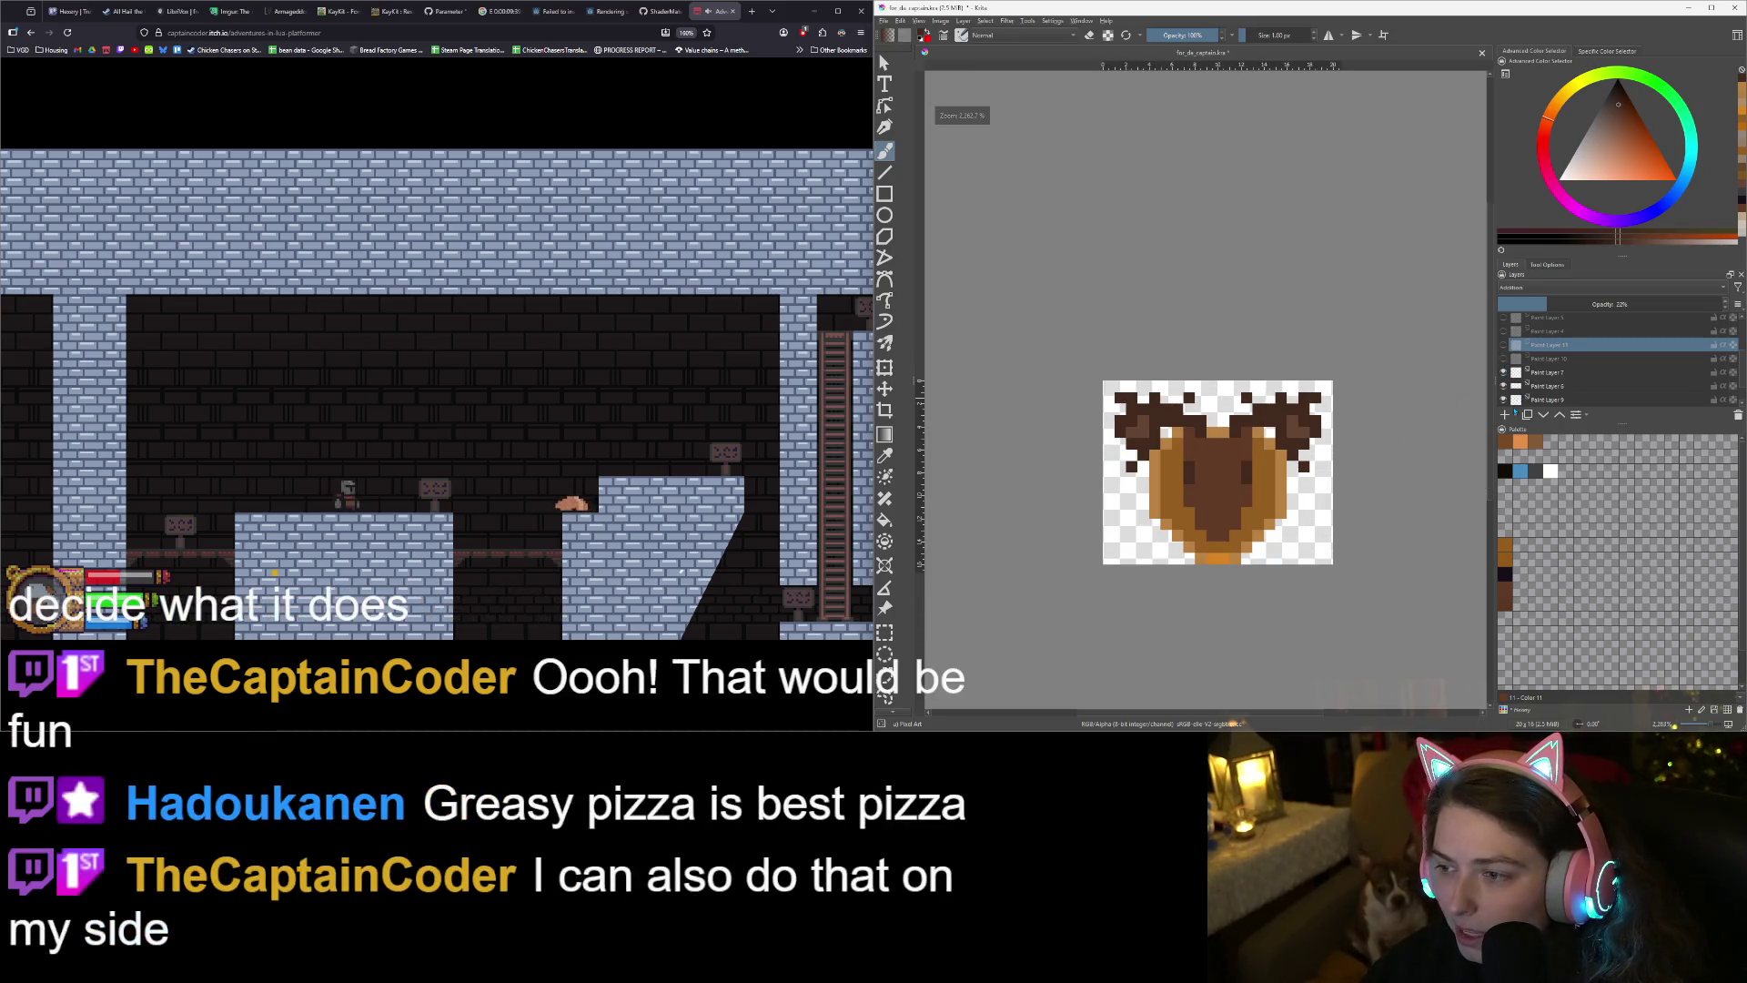
pyautogui.click(1503, 372)
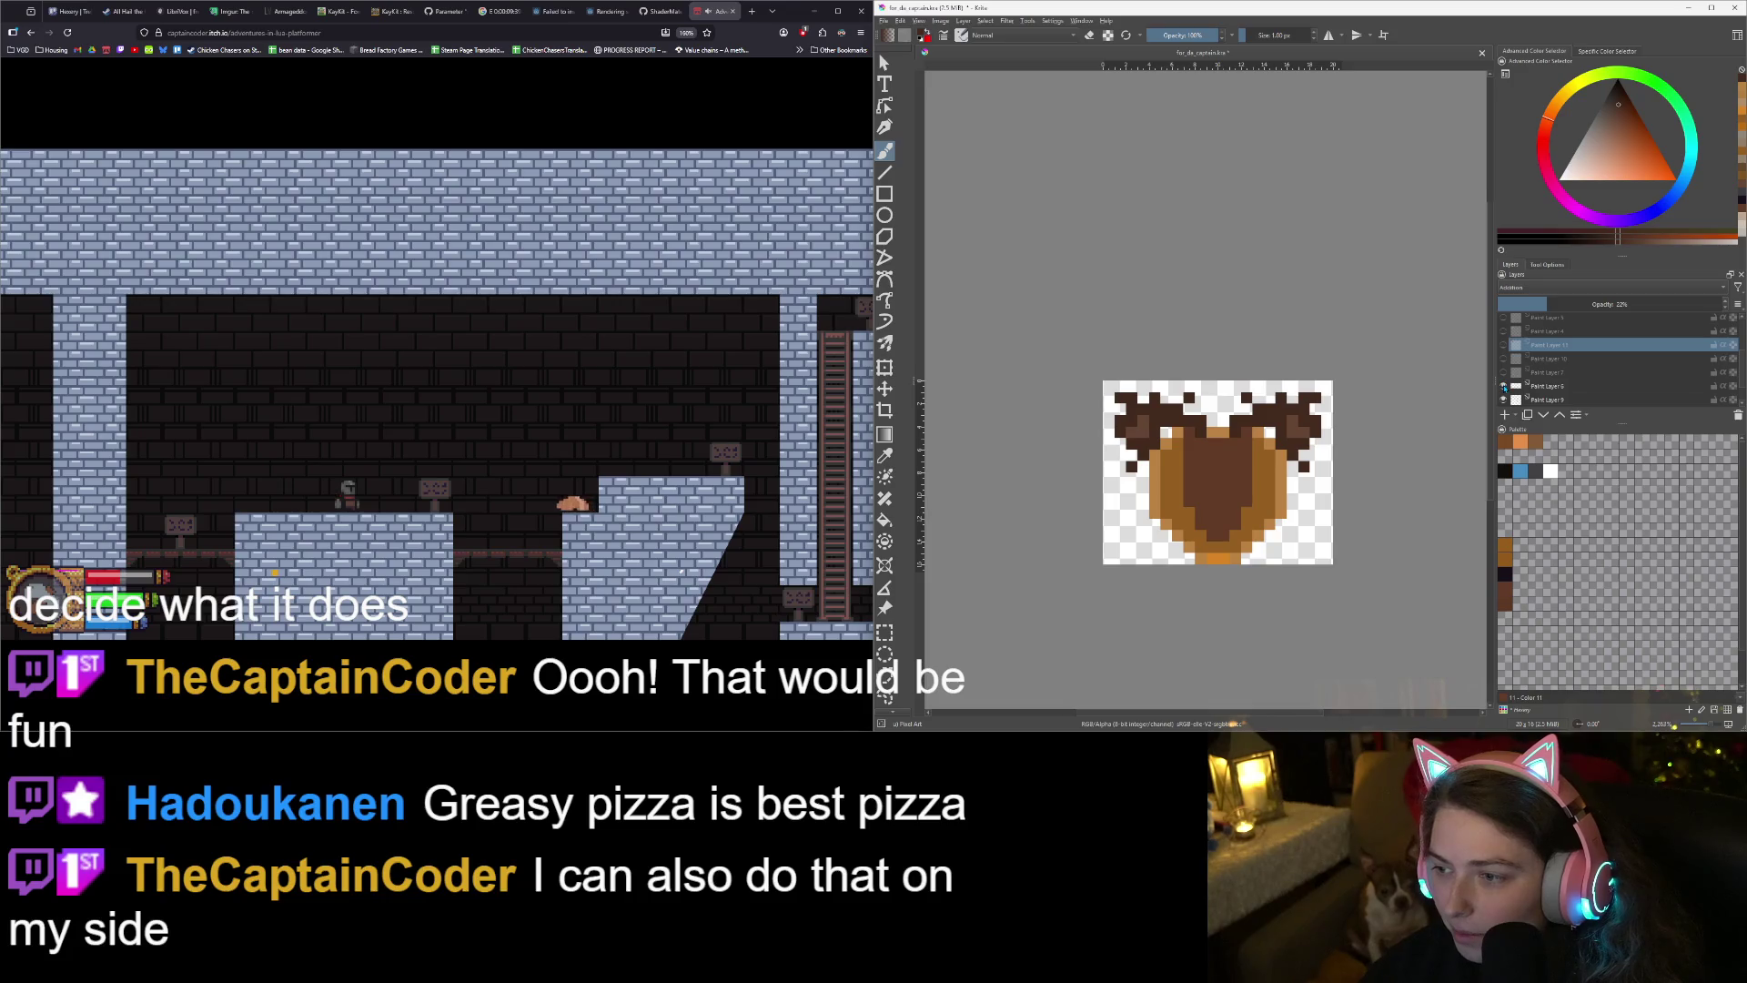
pyautogui.click(1503, 385)
pyautogui.click(1503, 386)
pyautogui.click(1503, 372)
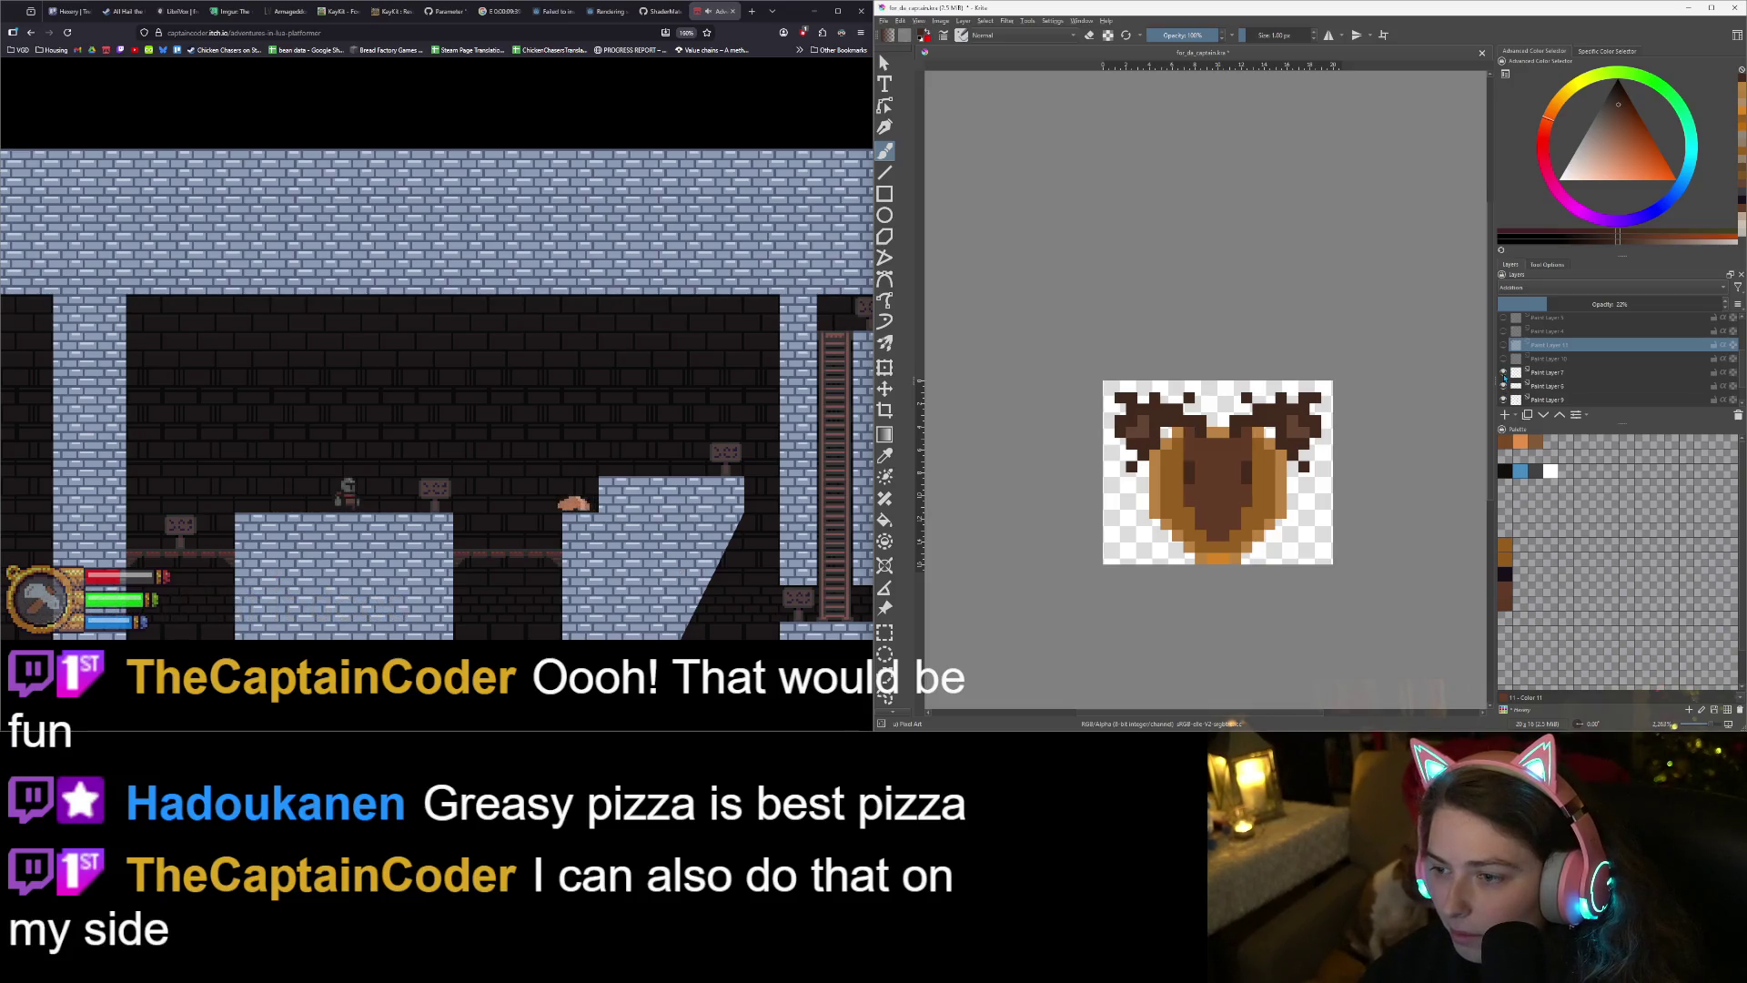
# - Group Paint Layers 7 and 6 with Ctrl+G, then toggle layers to verify the artwork
pyautogui.click(1548, 372)
pyautogui.keyDown('shift'); pyautogui.click(1547, 385); pyautogui.keyUp('shift')
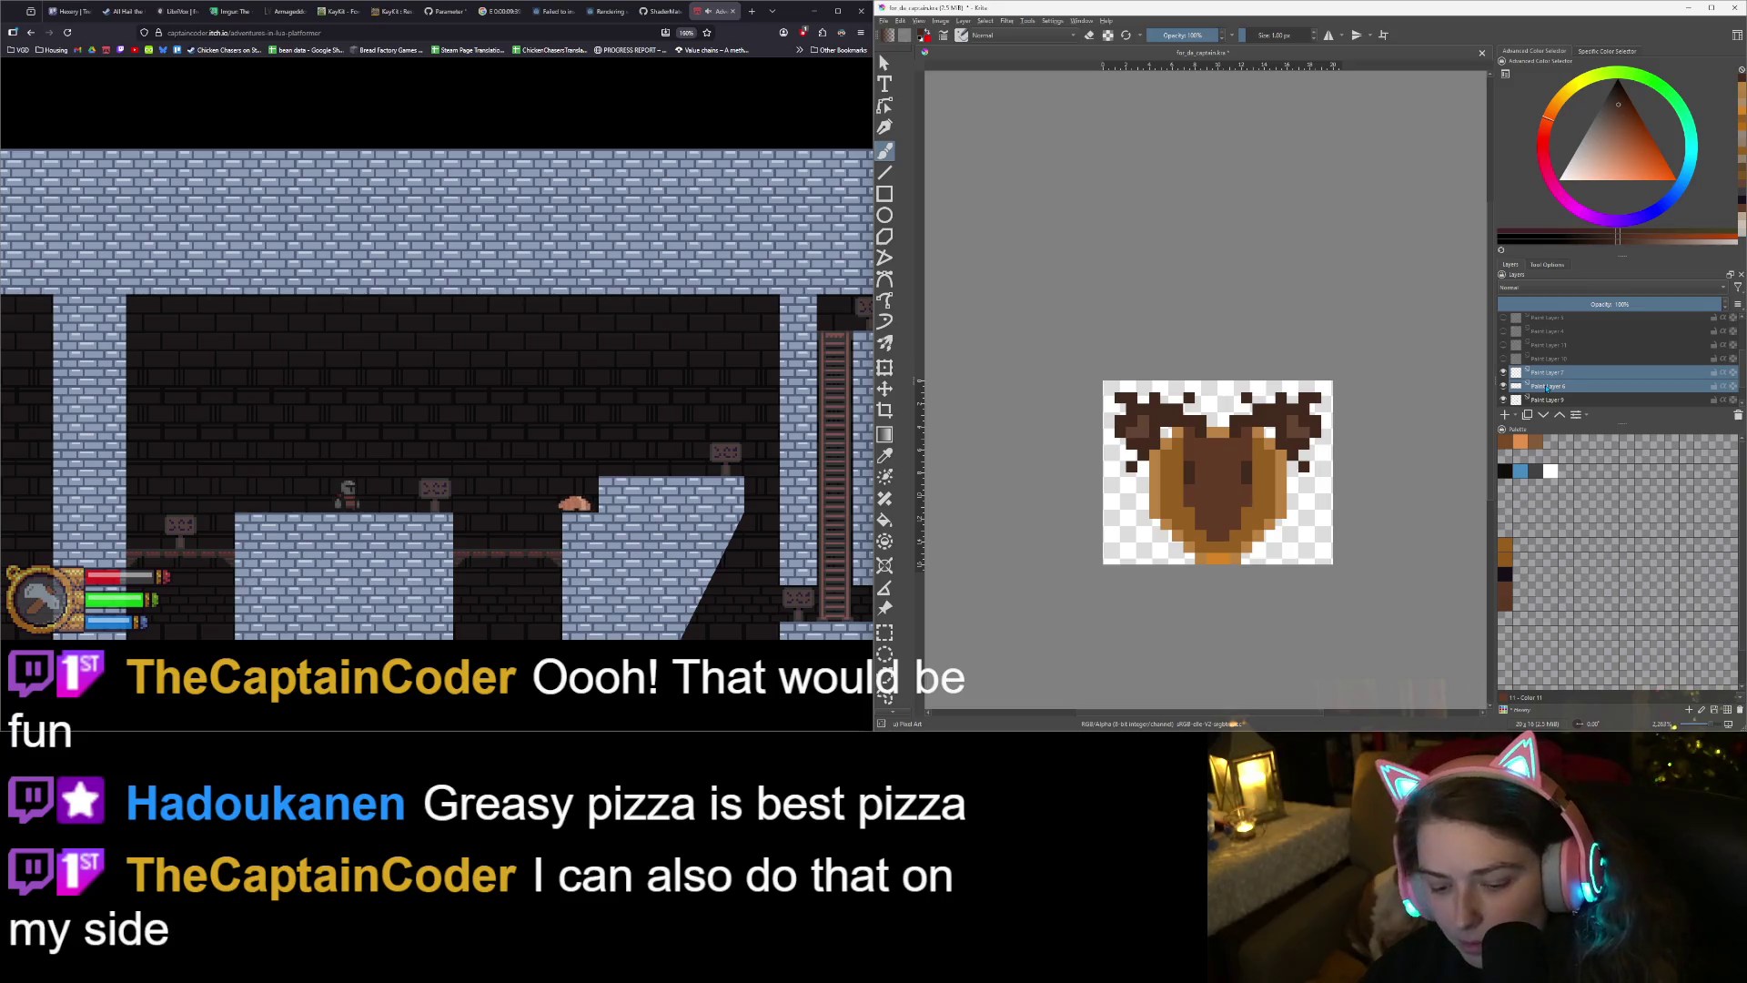
pyautogui.hotkey('ctrl', 'g')
pyautogui.scroll(-1, 1538, 379)
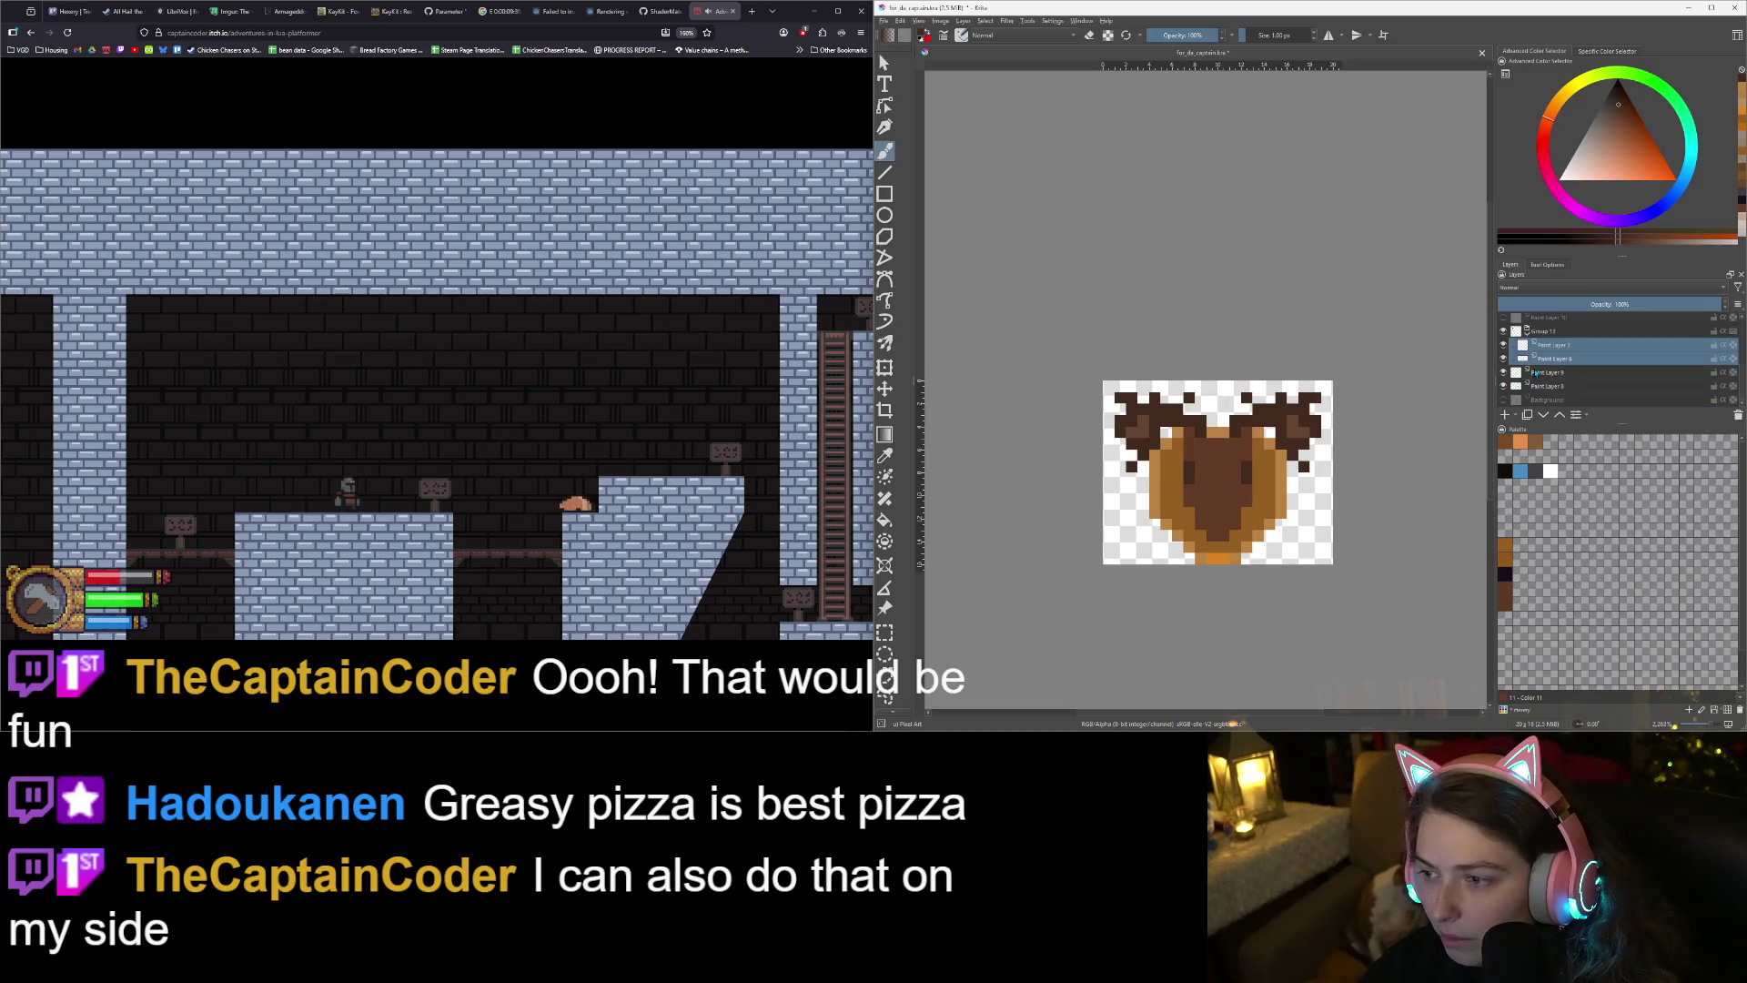
pyautogui.click(1503, 345)
pyautogui.click(1503, 345)
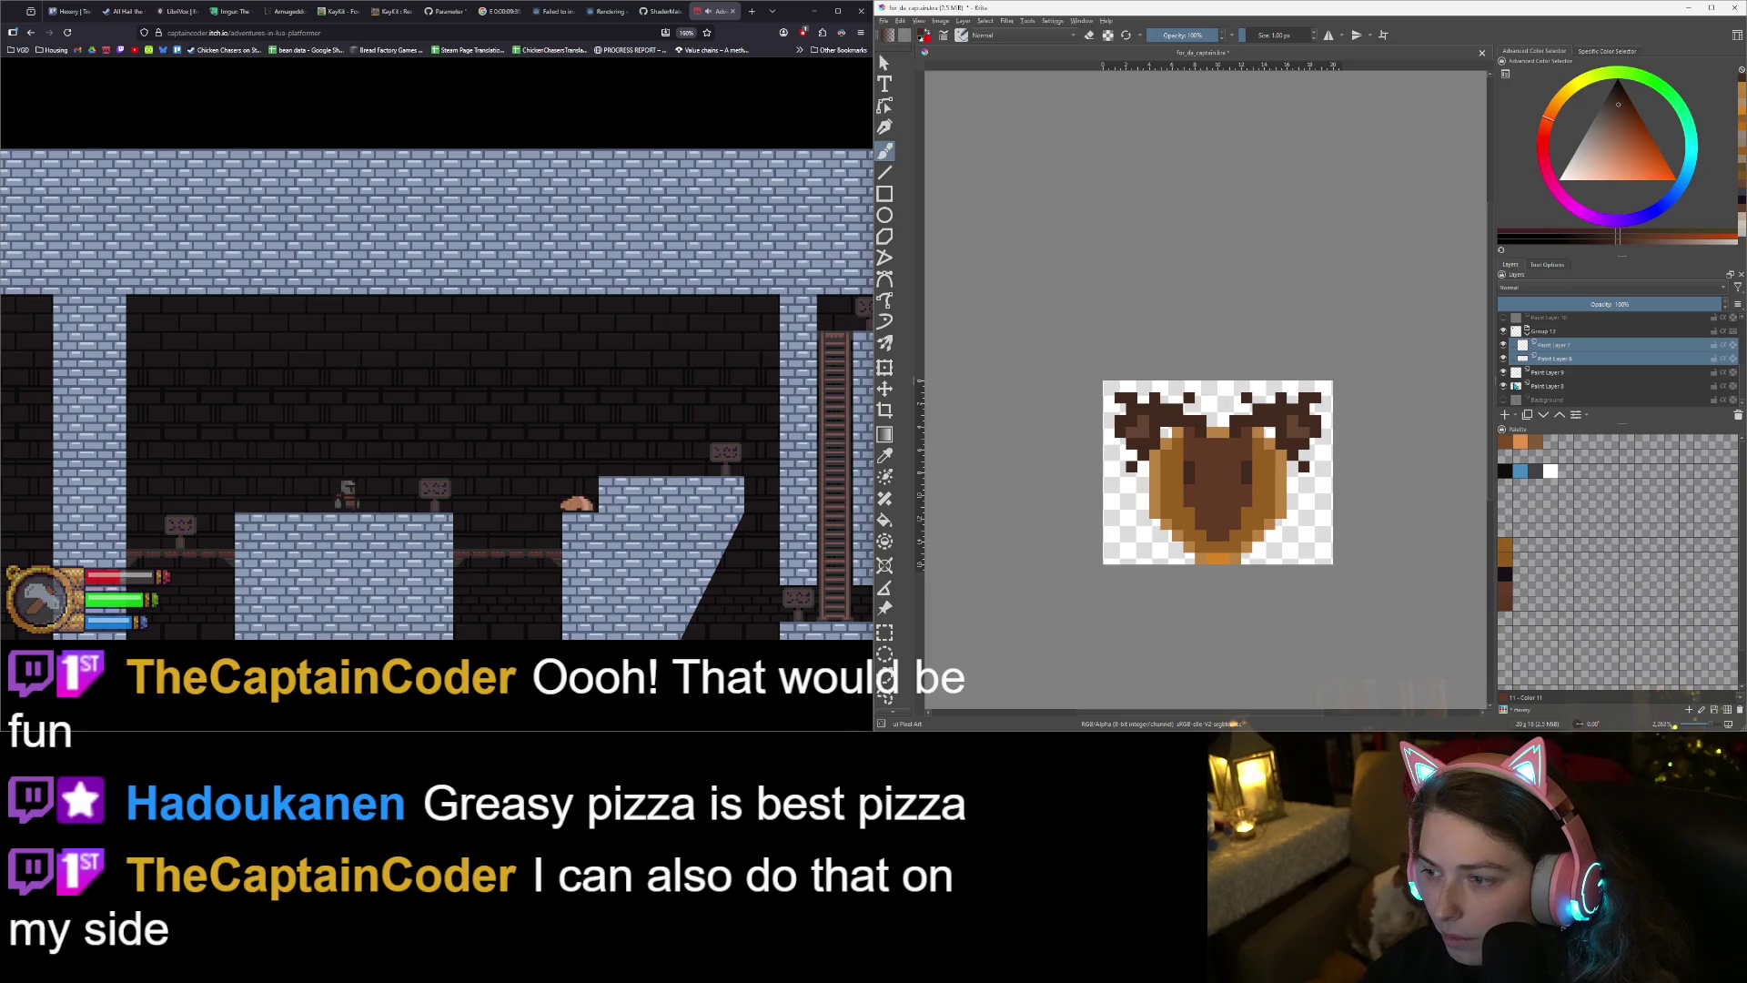
pyautogui.click(1503, 372)
pyautogui.click(1503, 372)
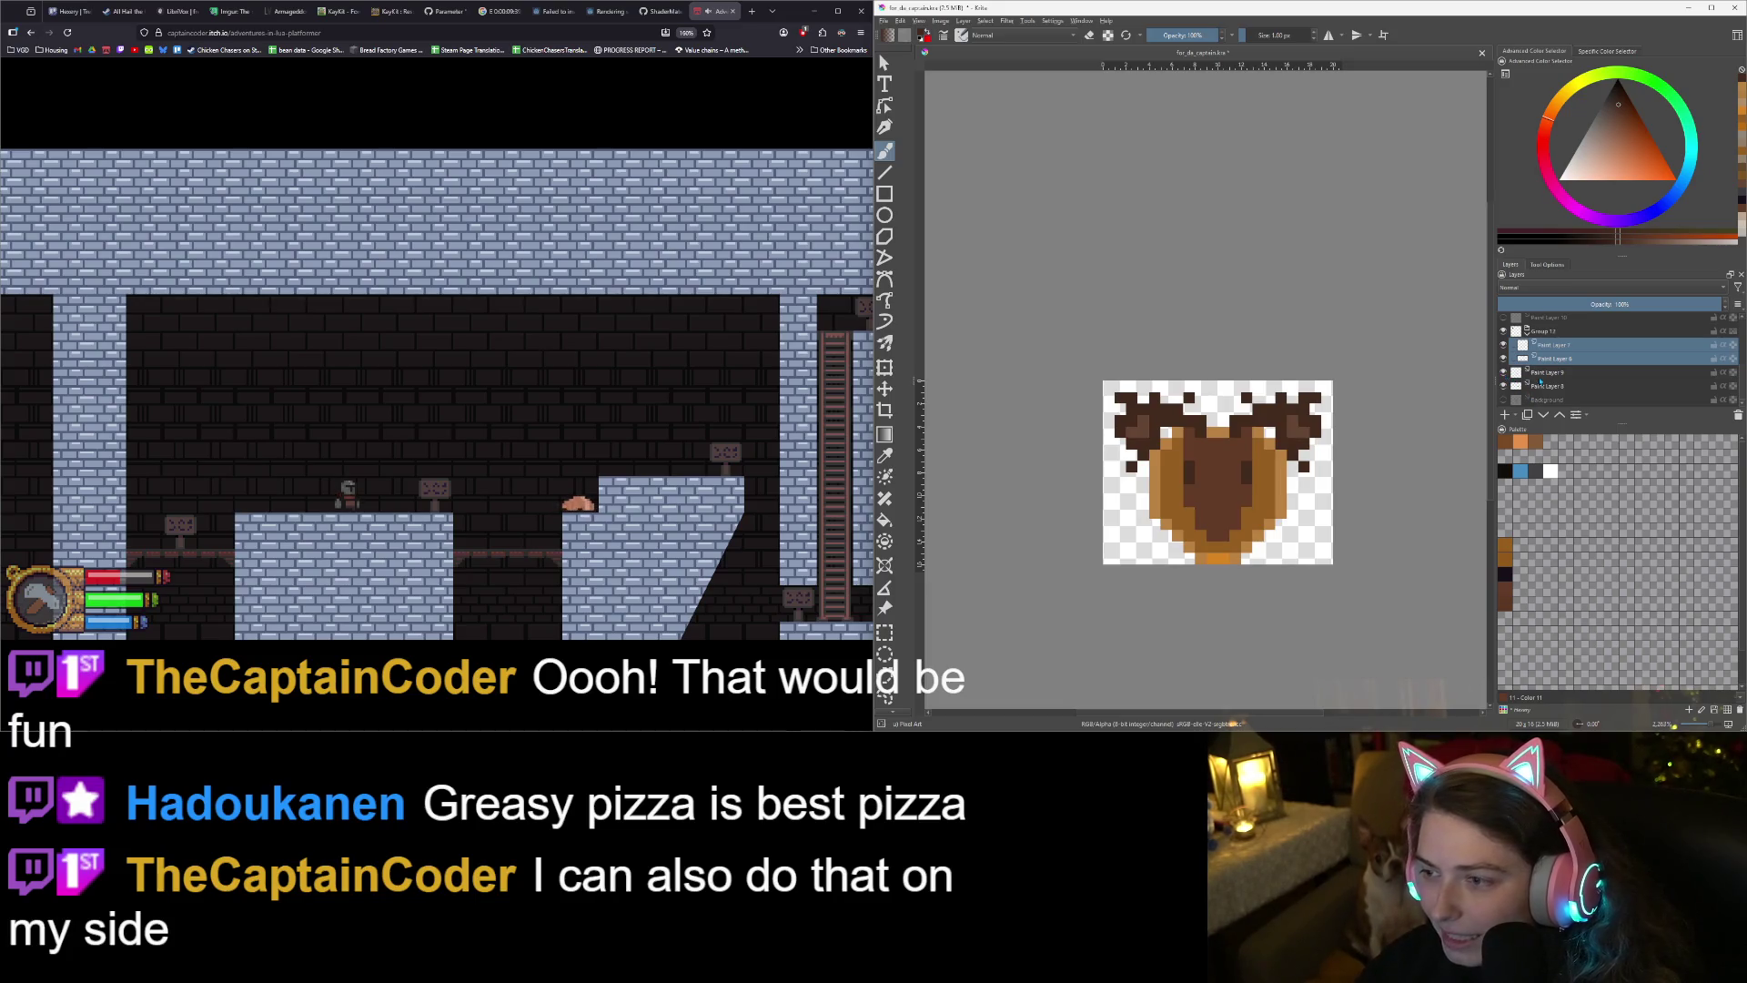
# - Make Paint Layer 8 active and sample the medium-dark brown from the artwork
pyautogui.click(1547, 372)
pyautogui.click(1547, 386)
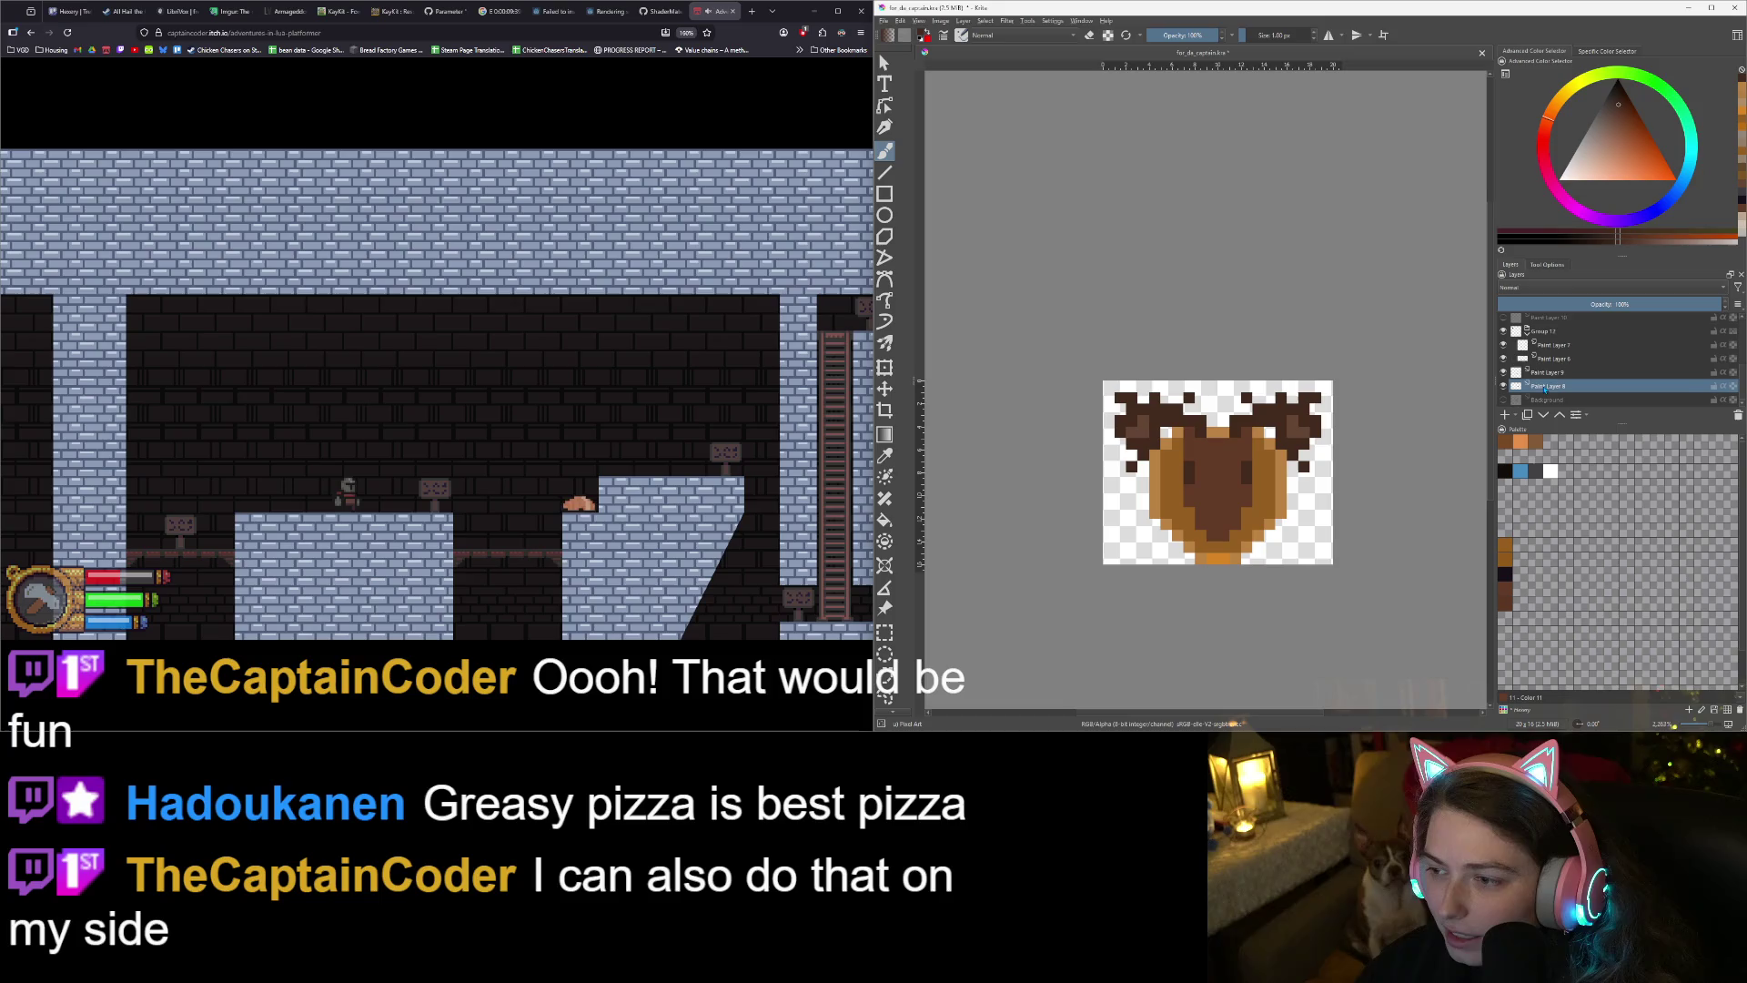
pyautogui.scroll(3, 1285, 435)
pyautogui.keyDown('ctrl'); pyautogui.click(1295, 406); pyautogui.keyUp('ctrl')
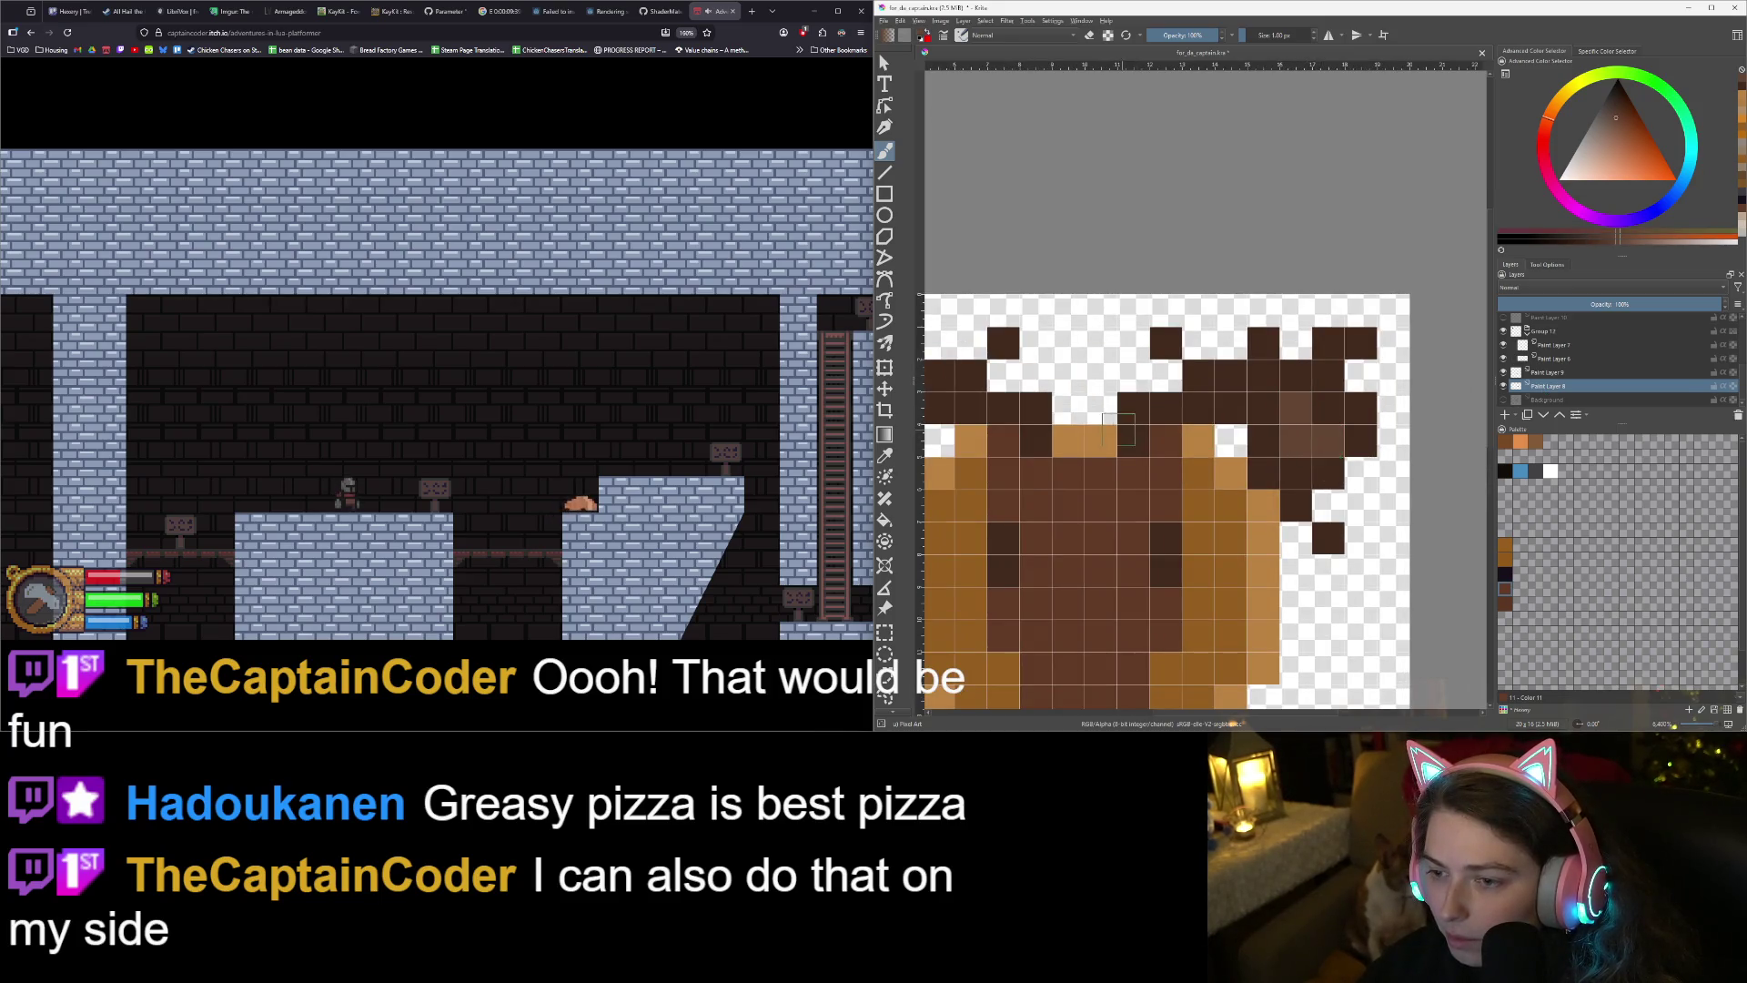
# - Erase the stray dark hair tuft at the left on plaque layer Paint Layer 9
pyautogui.press('m')
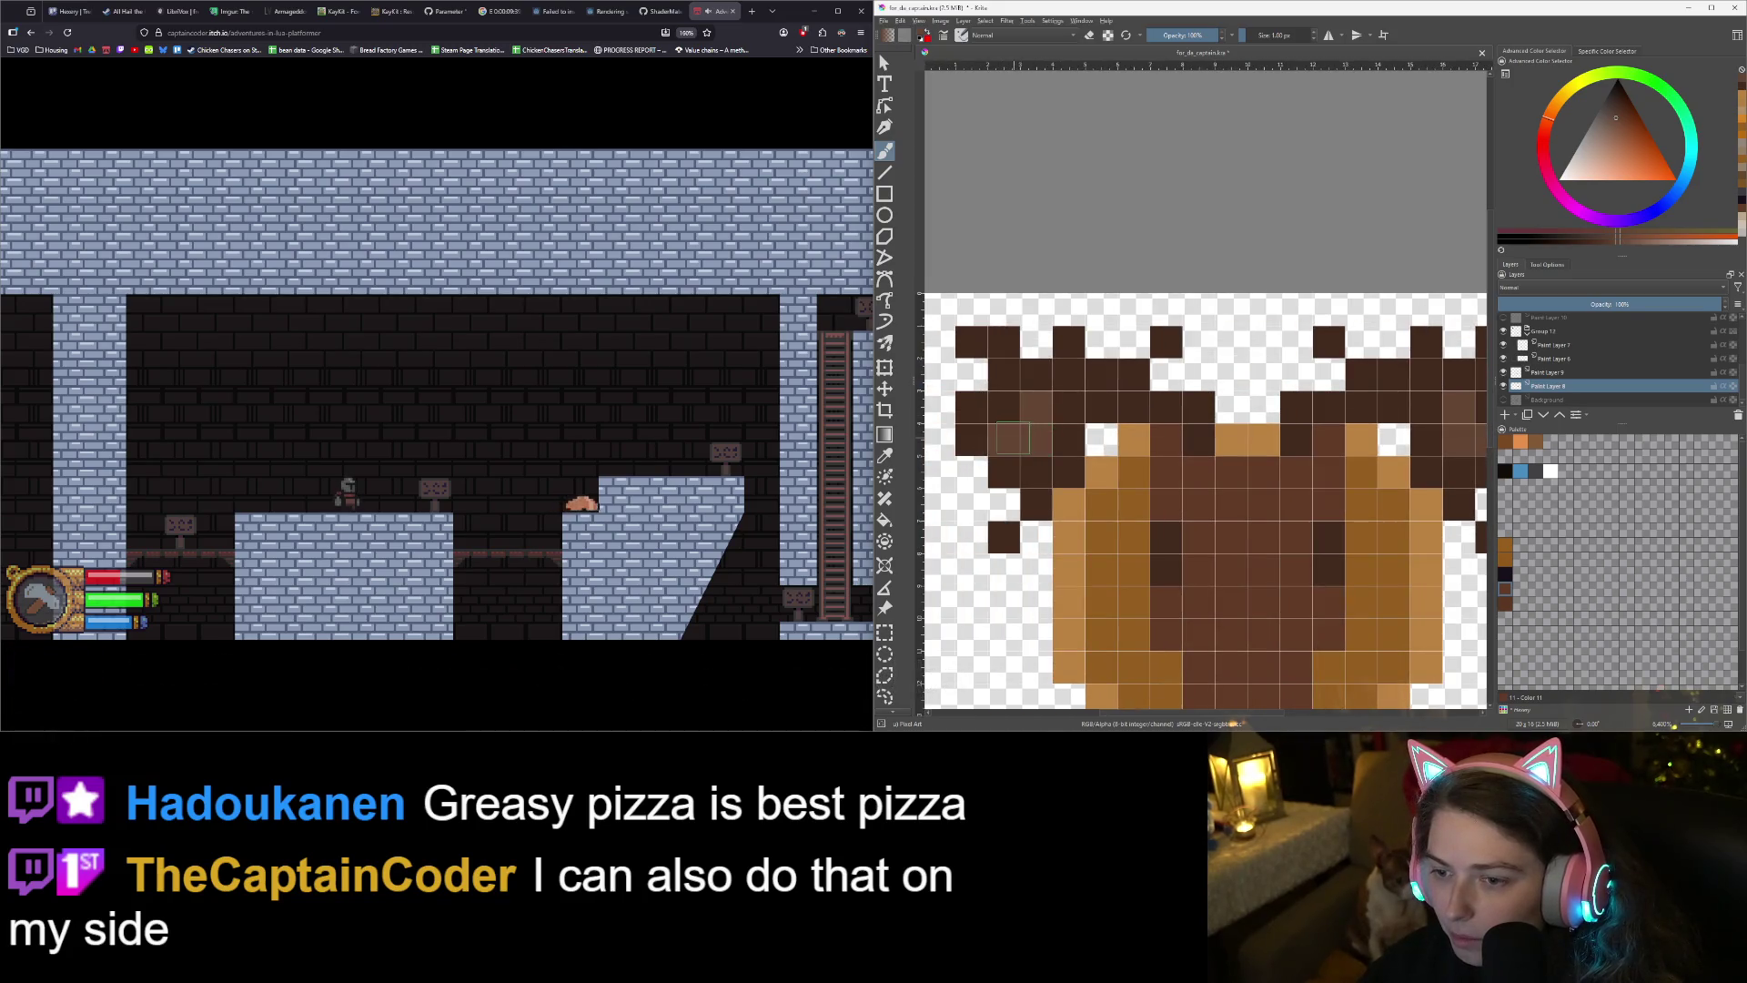
pyautogui.click(1503, 385)
pyautogui.click(1503, 372)
pyautogui.click(1503, 372)
pyautogui.click(1547, 372)
pyautogui.press('e')
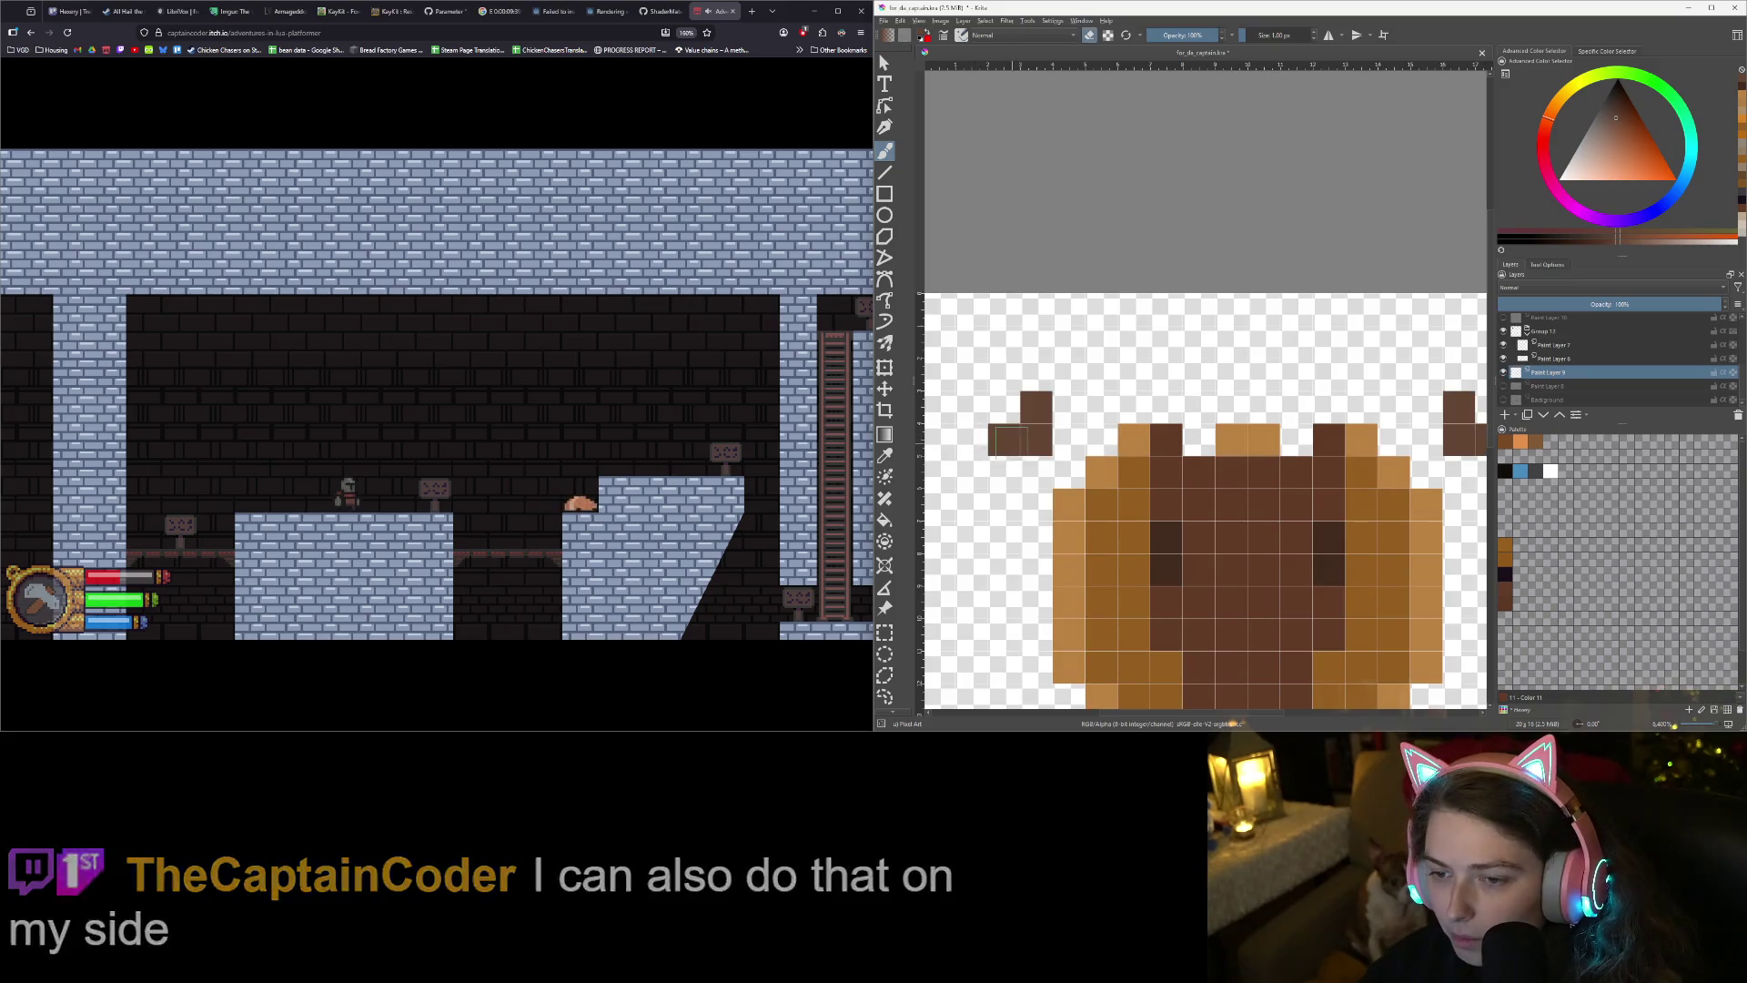
pyautogui.moveTo(993, 440); pyautogui.dragTo(1046, 440)
pyautogui.click(1037, 407)
# - Show Paint Layer 8 again, move it above Paint Layer 9, and save
pyautogui.scroll(-2, 1147, 444)
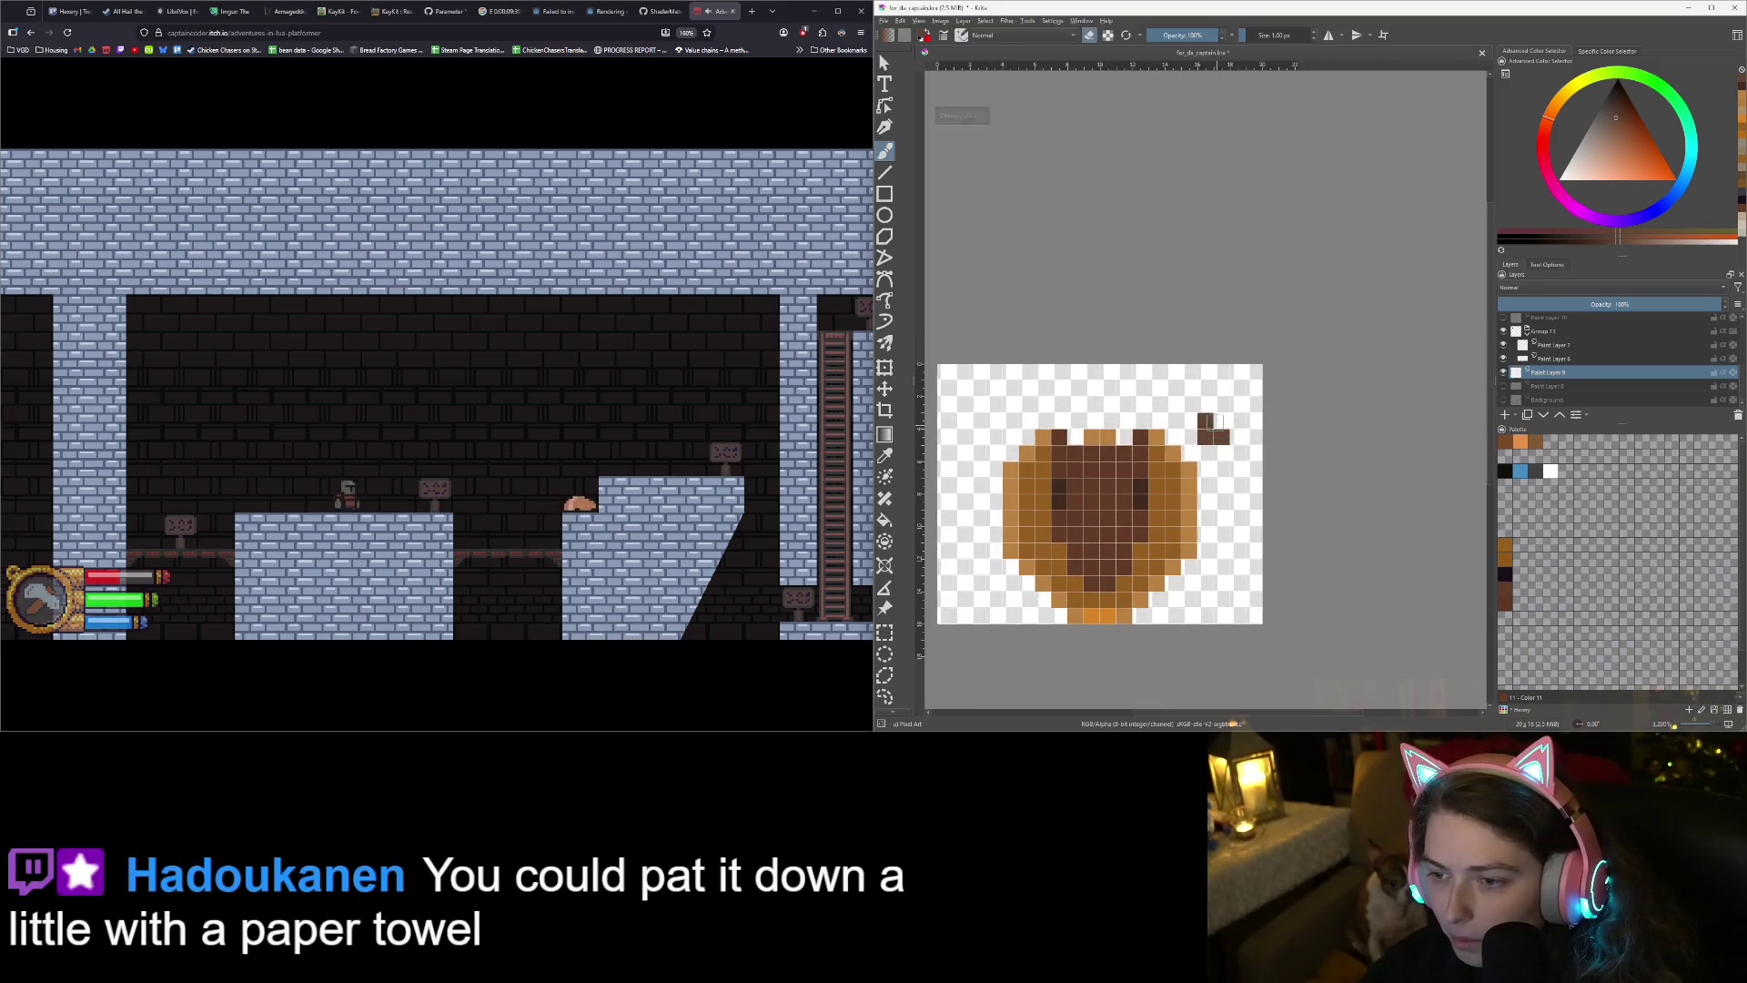
pyautogui.click(1503, 386)
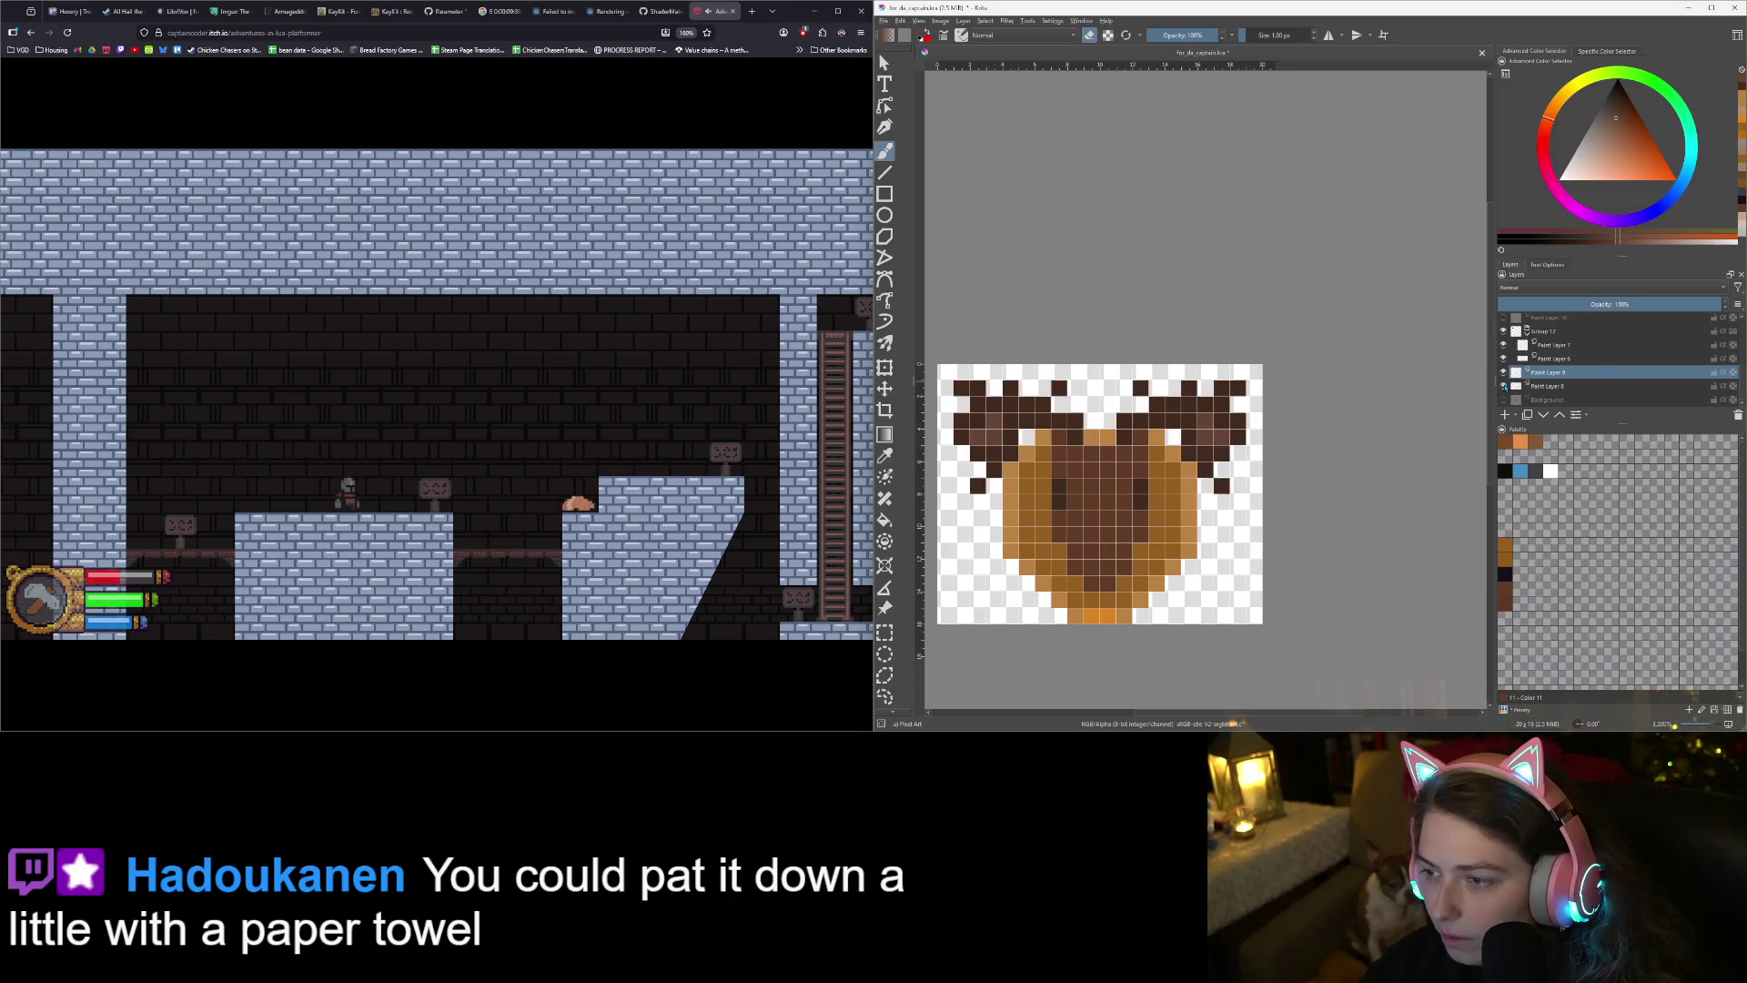
pyautogui.moveTo(1547, 386); pyautogui.dragTo(1560, 368)
pyautogui.hotkey('ctrl', 's')
# - Hide the head and antler group and fill the plaque's hollow centre with dark brown
pyautogui.moveTo(1096, 411)
pyautogui.mouseDown()
pyautogui.moveTo(1191, 429)
pyautogui.moveTo(1173, 413)
pyautogui.mouseUp()
pyautogui.click(1503, 331)
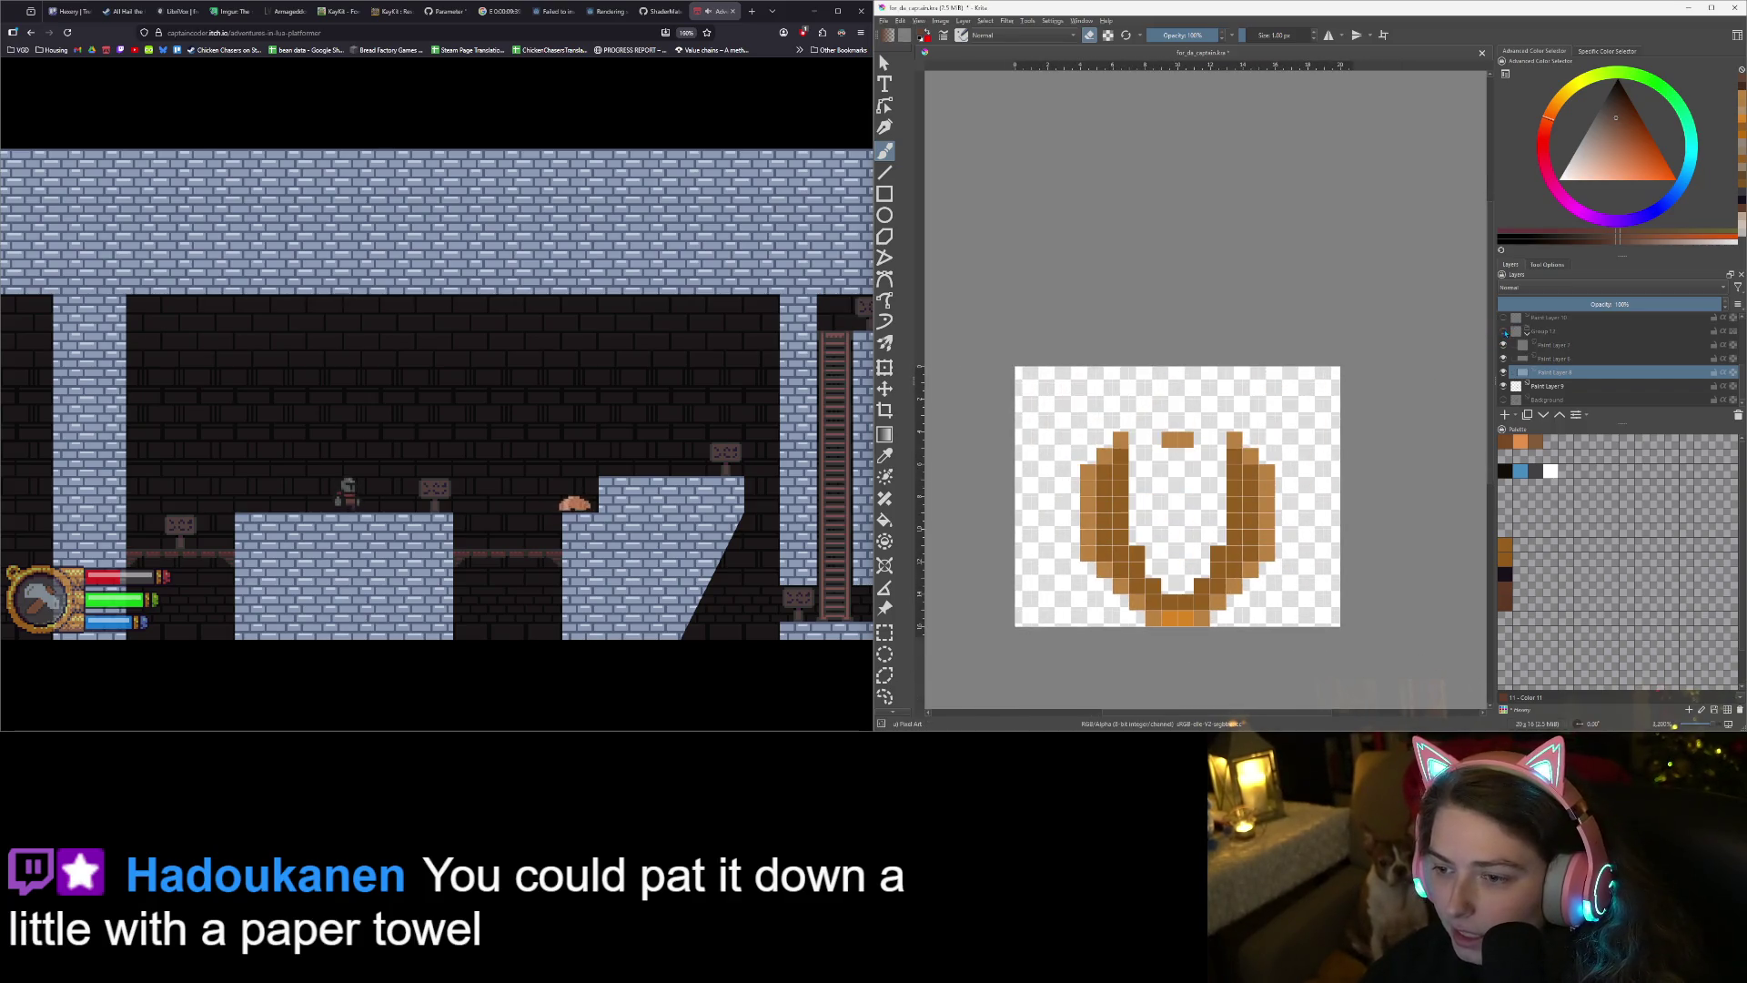
pyautogui.scroll(1, 1328, 466)
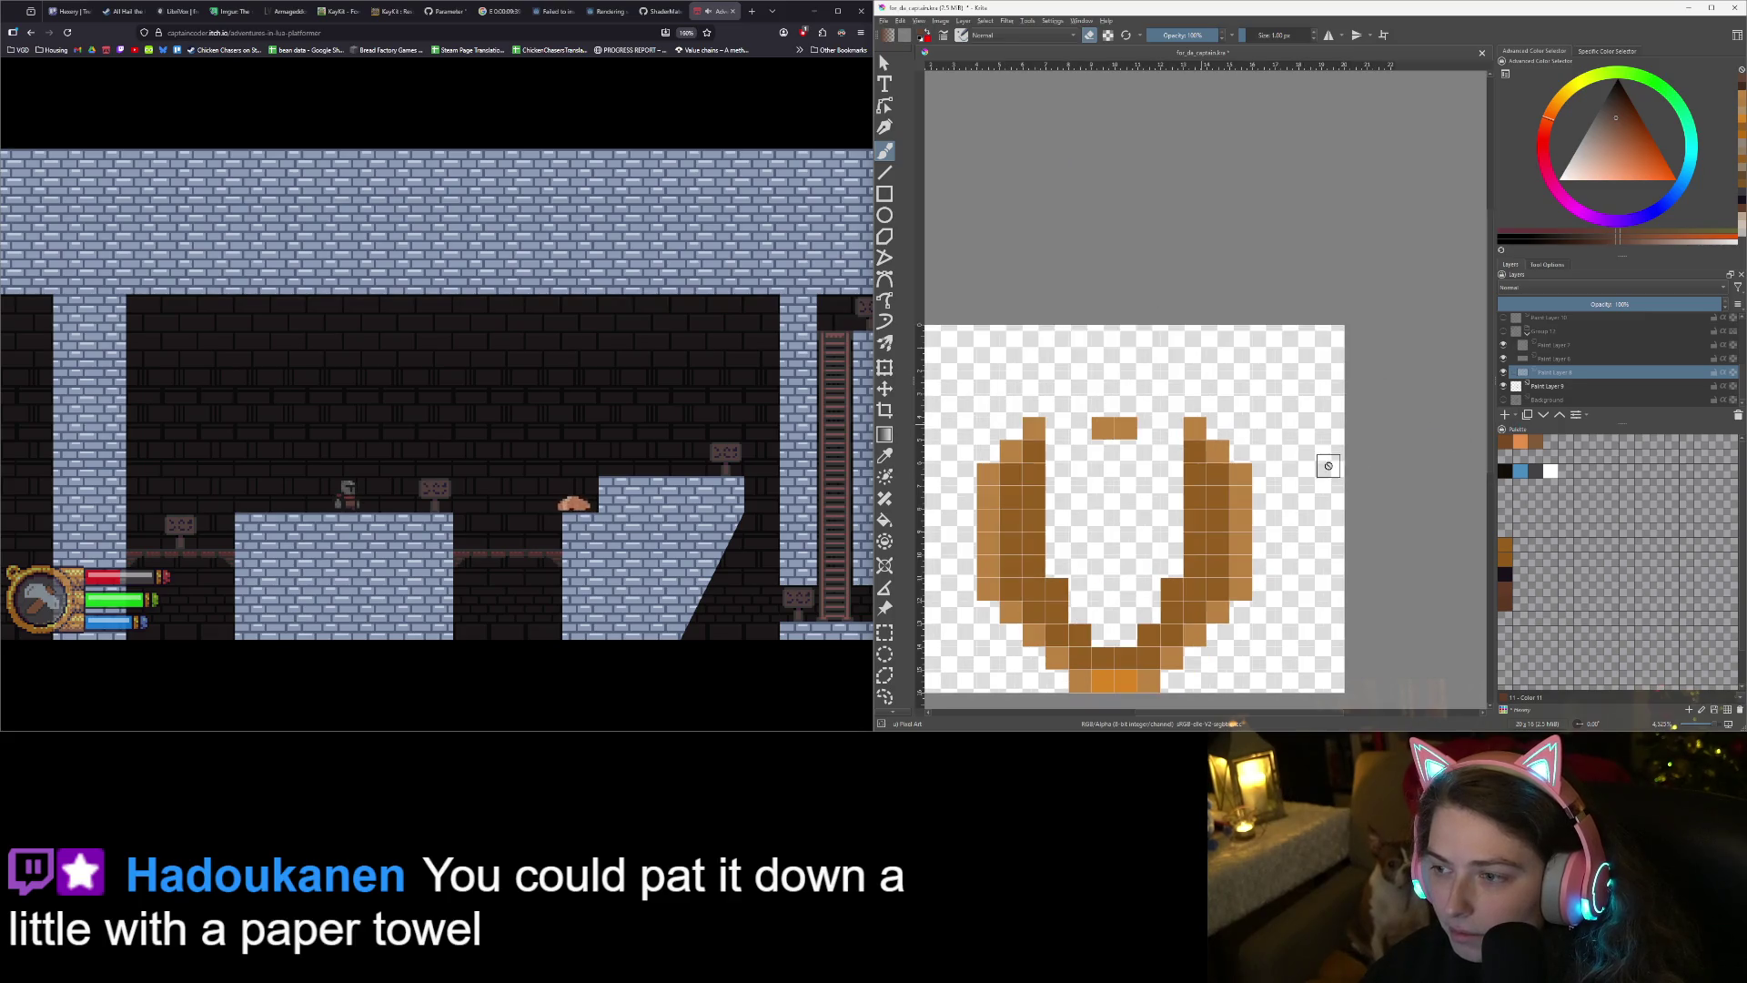
pyautogui.click(1547, 385)
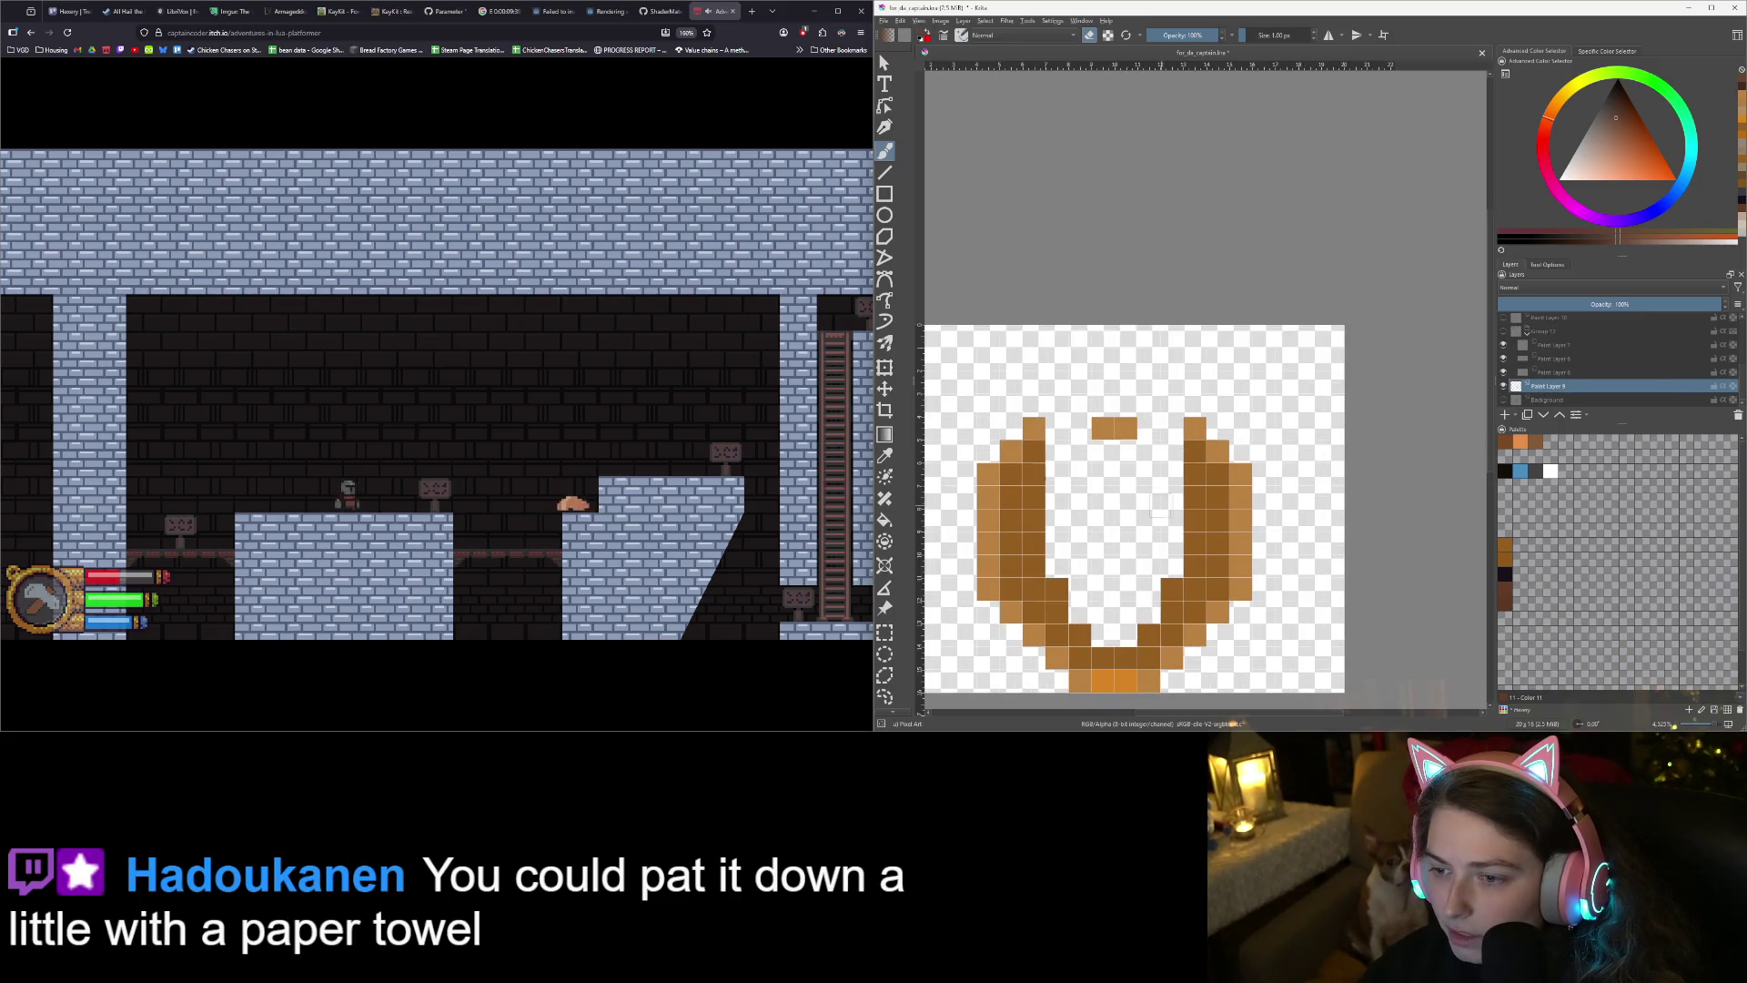
pyautogui.keyDown('ctrl'); pyautogui.click(1079, 532); pyautogui.keyUp('ctrl')
pyautogui.moveTo(1055, 450)
pyautogui.mouseDown()
pyautogui.moveTo(1174, 478)
pyautogui.moveTo(1128, 628)
pyautogui.moveTo(1069, 605)
pyautogui.moveTo(1056, 464)
pyautogui.moveTo(1101, 596)
pyautogui.moveTo(1064, 507)
pyautogui.moveTo(1114, 487)
pyautogui.moveTo(1103, 519)
pyautogui.moveTo(1147, 601)
pyautogui.moveTo(1149, 473)
pyautogui.moveTo(1153, 517)
pyautogui.mouseUp()
pyautogui.click(1174, 451)
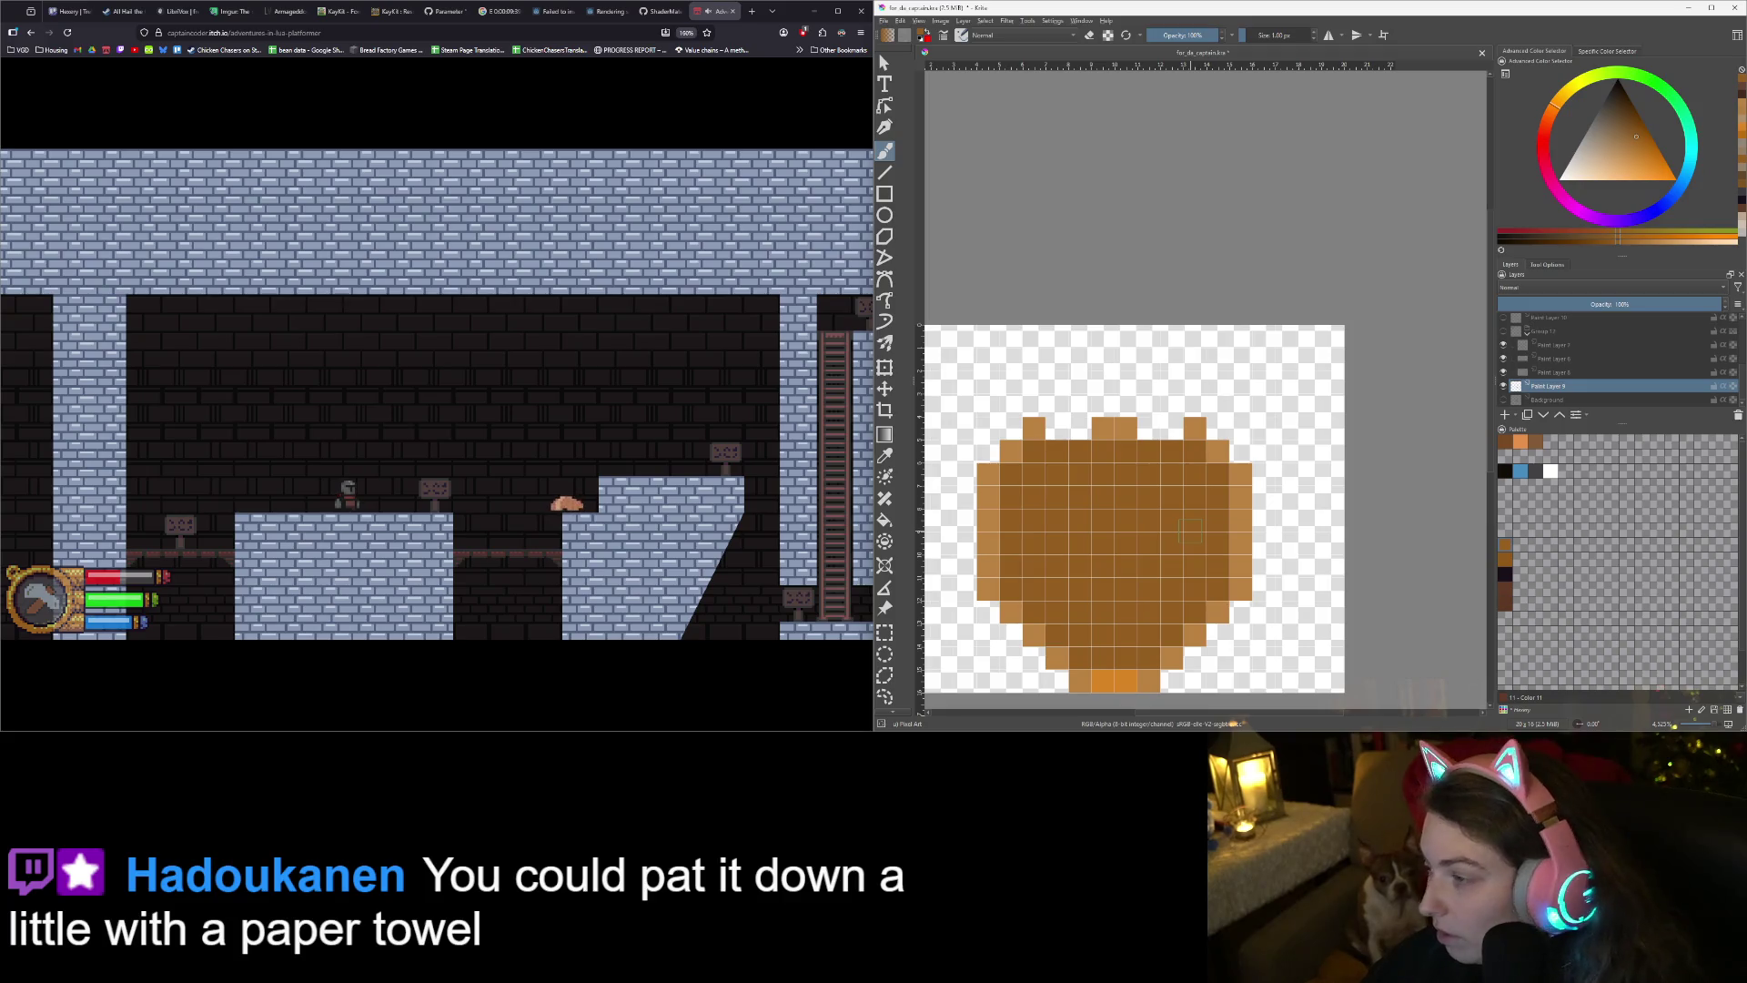
# - Fill the gaps between the top bumps with the lighter brown for a flat top
pyautogui.keyDown('ctrl'); pyautogui.click(1242, 536); pyautogui.keyUp('ctrl')
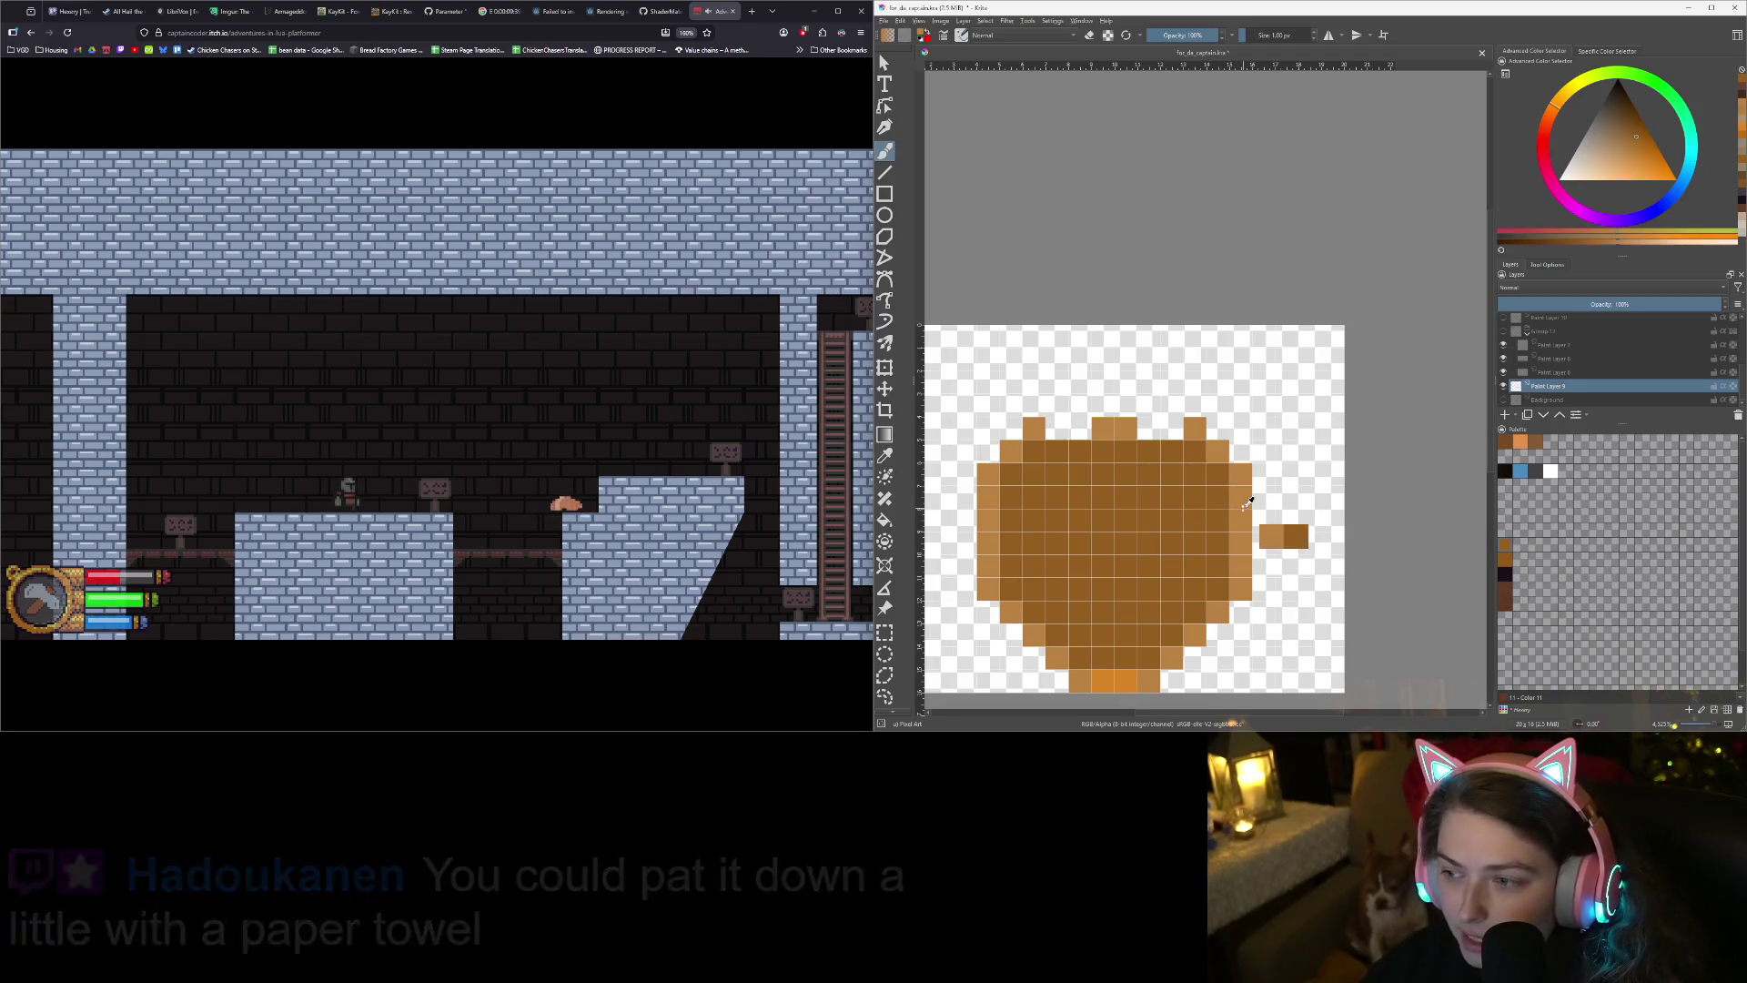
pyautogui.click(1057, 428)
pyautogui.moveTo(1079, 428); pyautogui.dragTo(1172, 428)
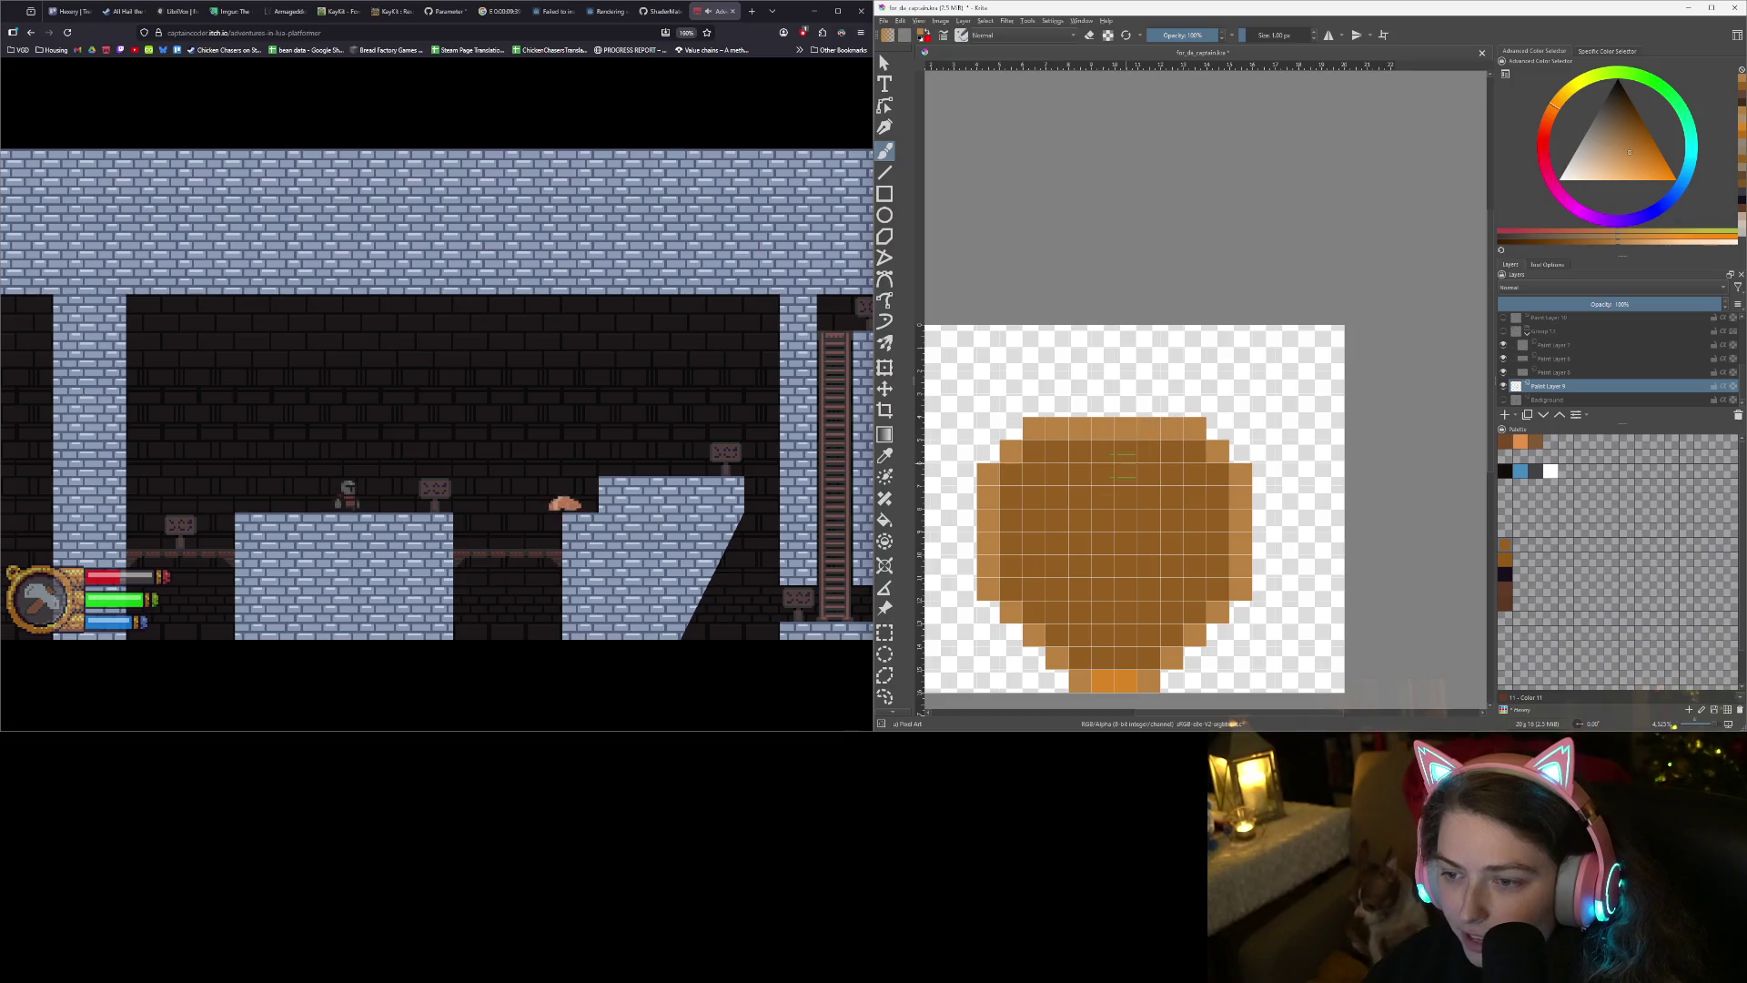
pyautogui.scroll(-2, 1094, 534)
pyautogui.scroll(2, 1094, 535)
pyautogui.scroll(1, 1094, 534)
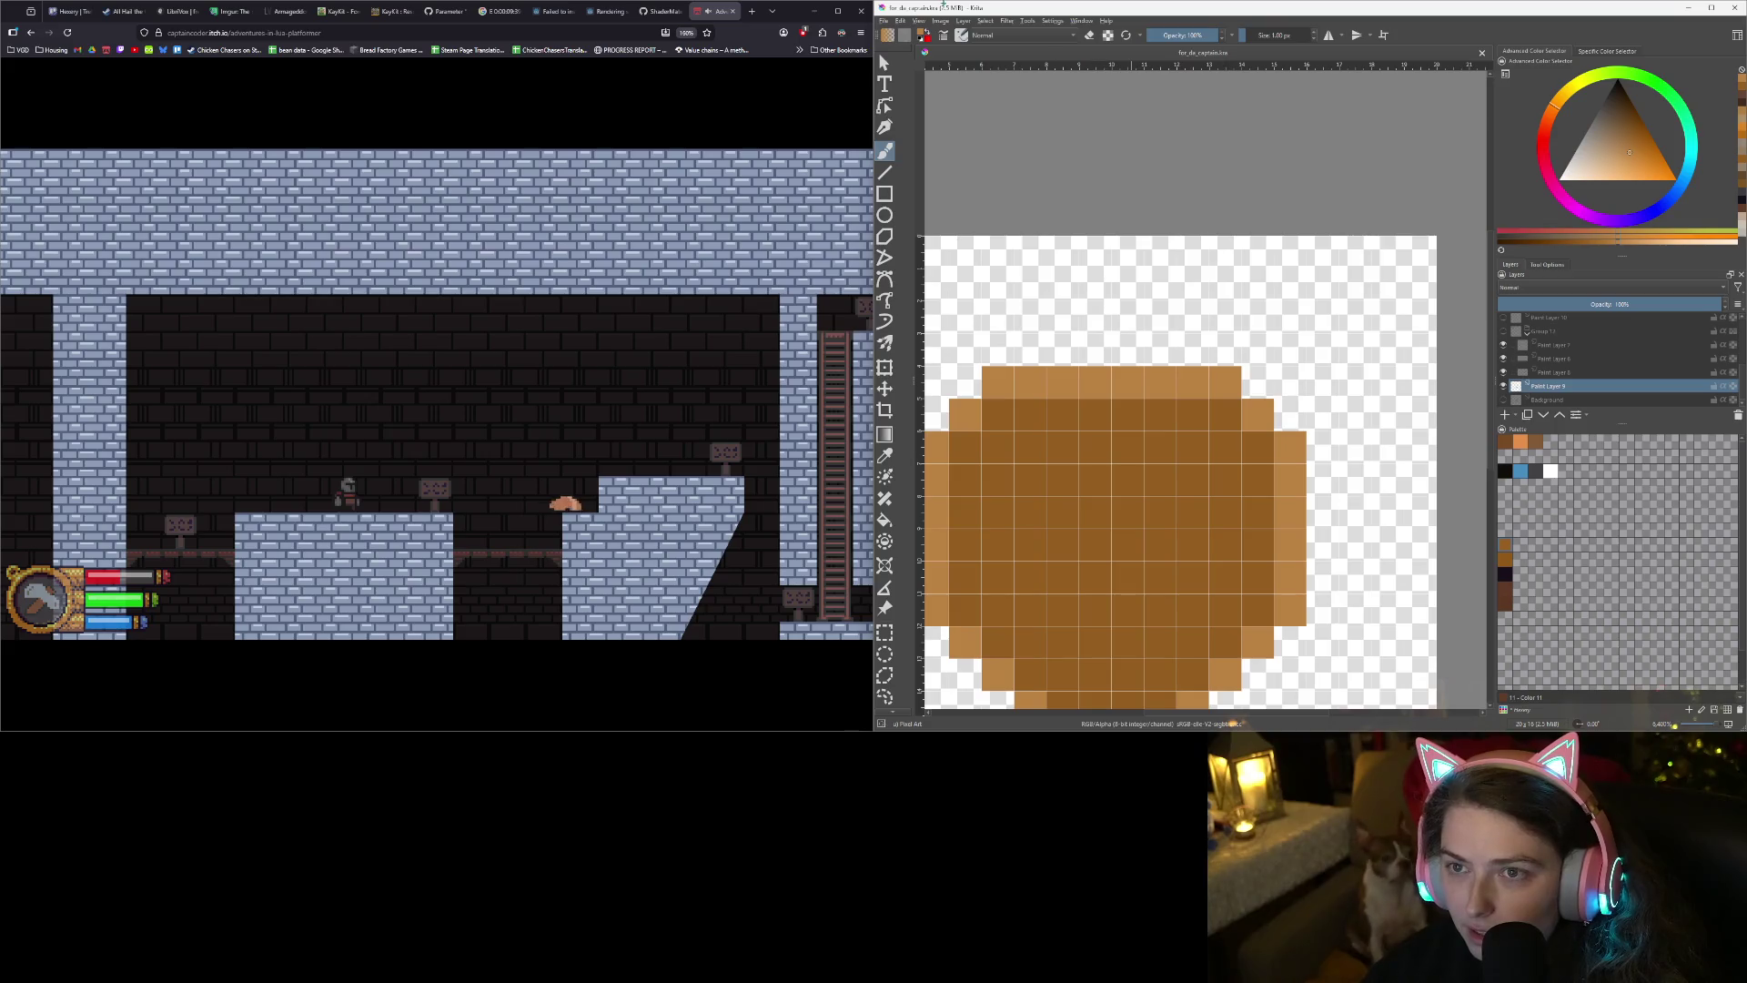
# - Export the plaque as a PNG under a new name, then show Group 12 and hide Paint Layer 9
pyautogui.click(884, 20)
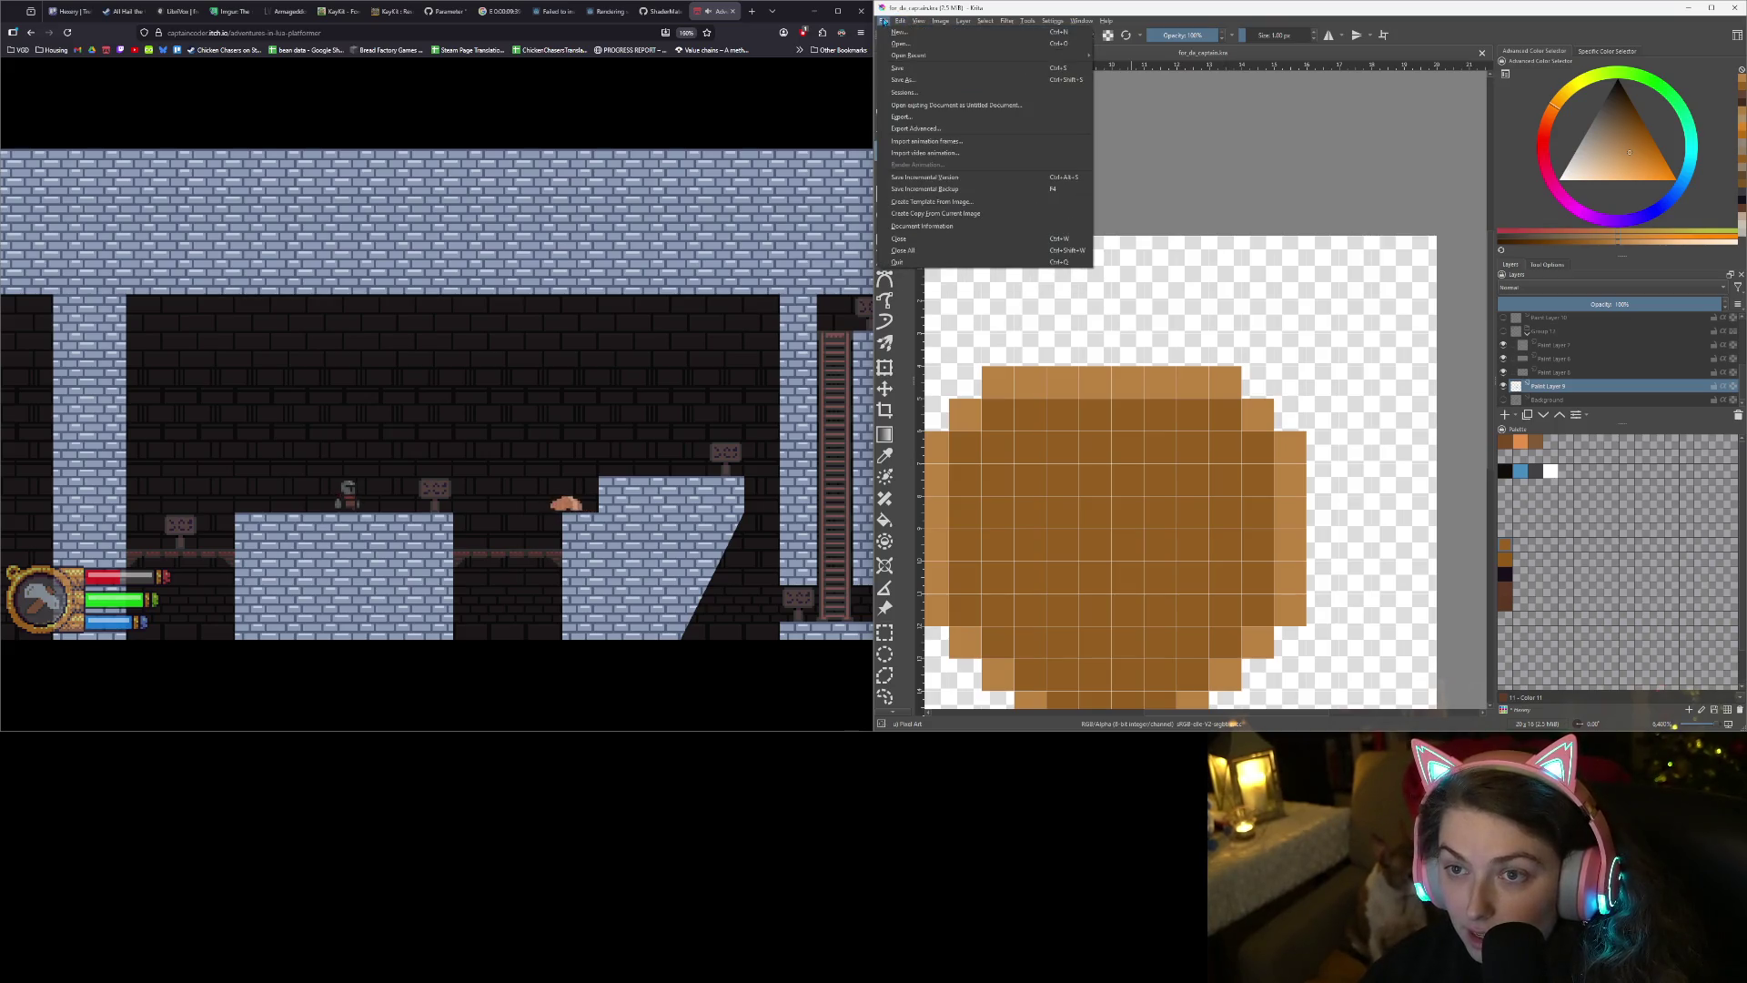
pyautogui.click(917, 118)
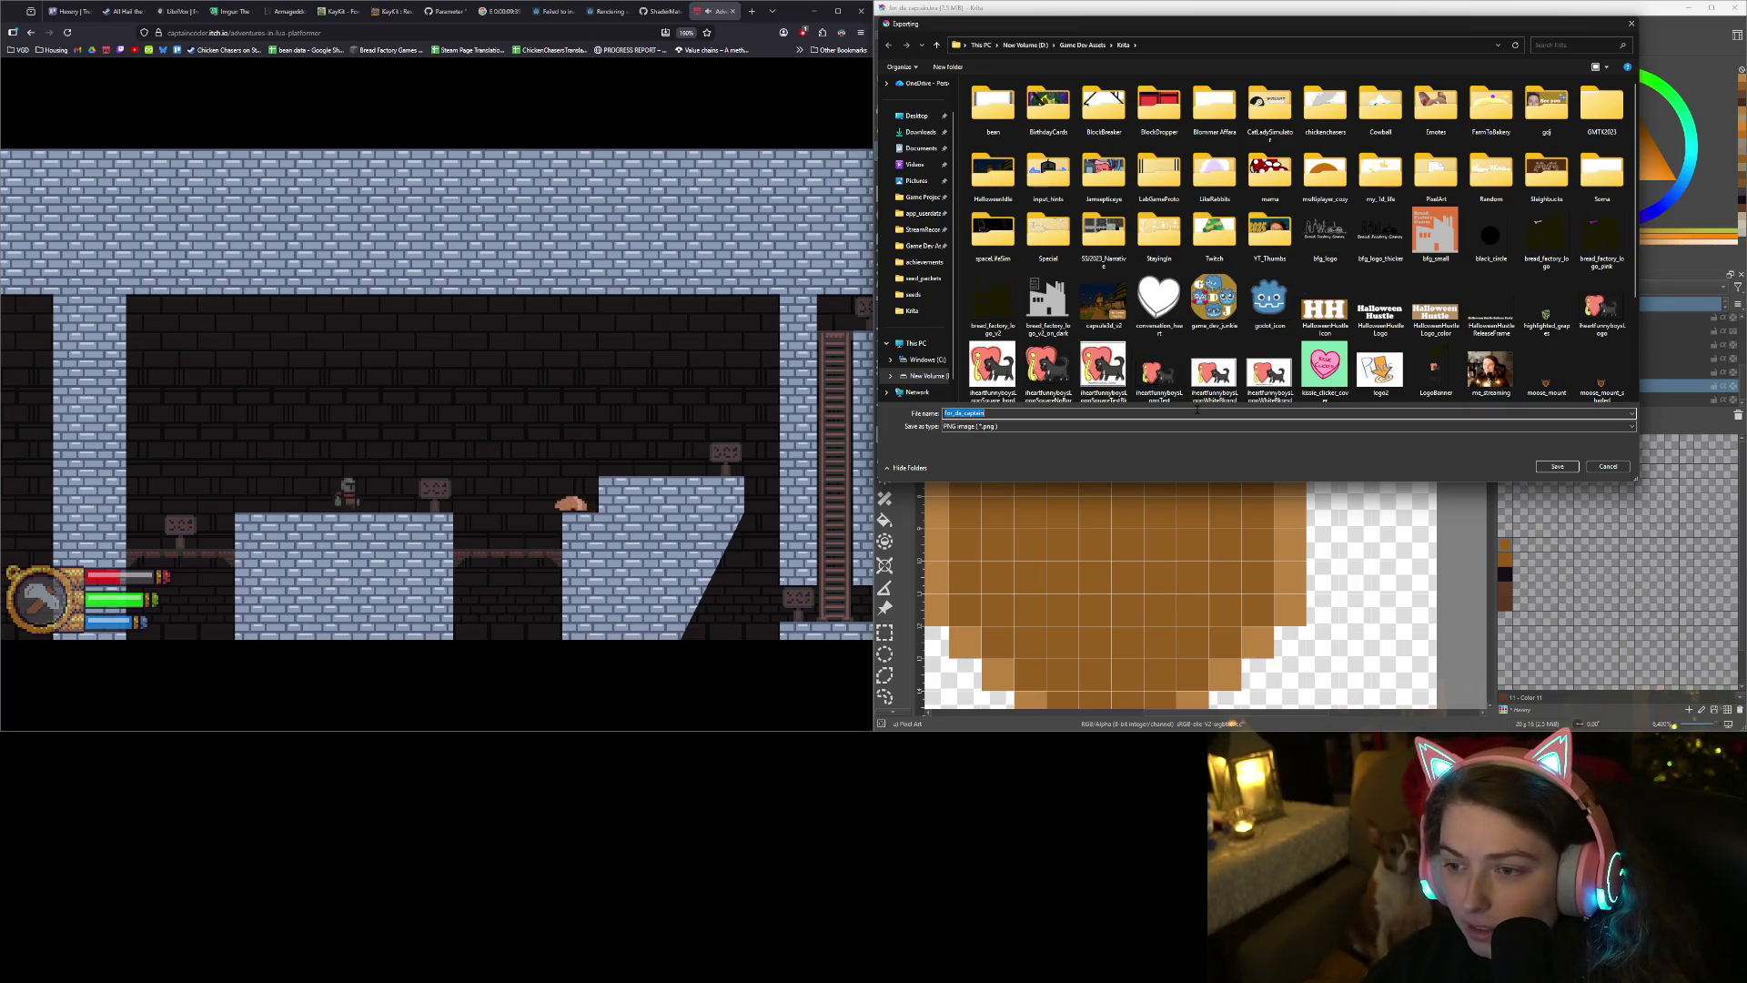
pyautogui.write('mou')
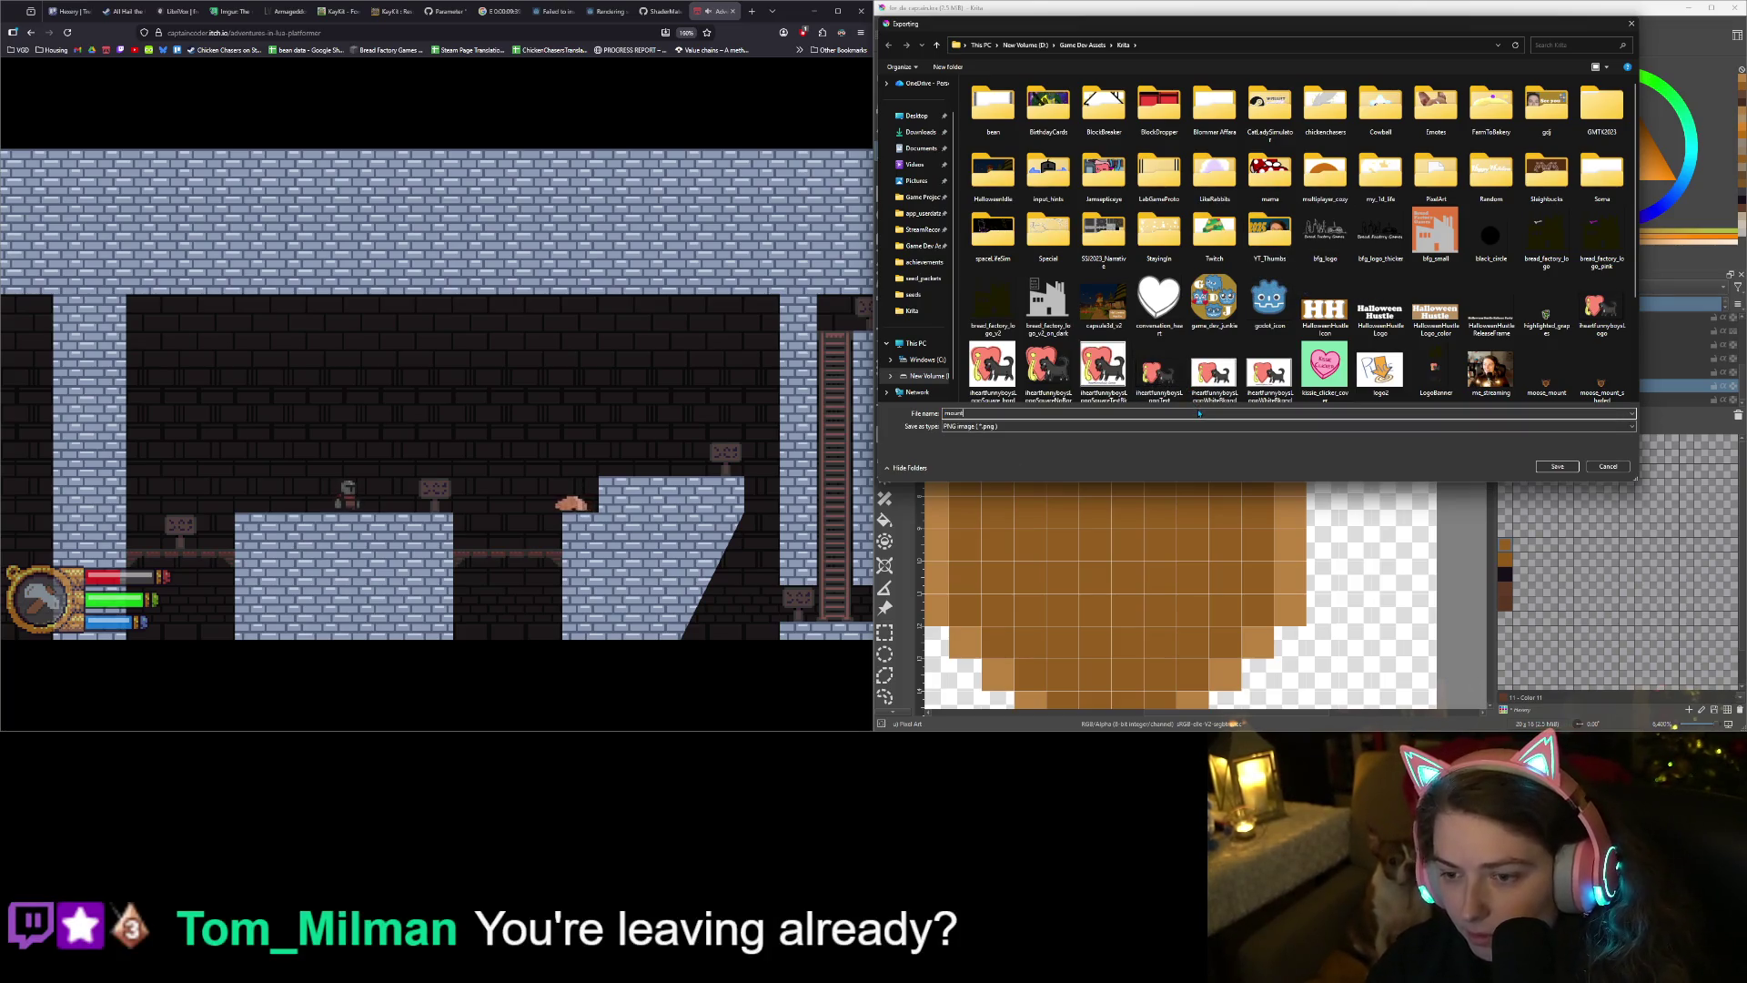
pyautogui.press('BackSpace')
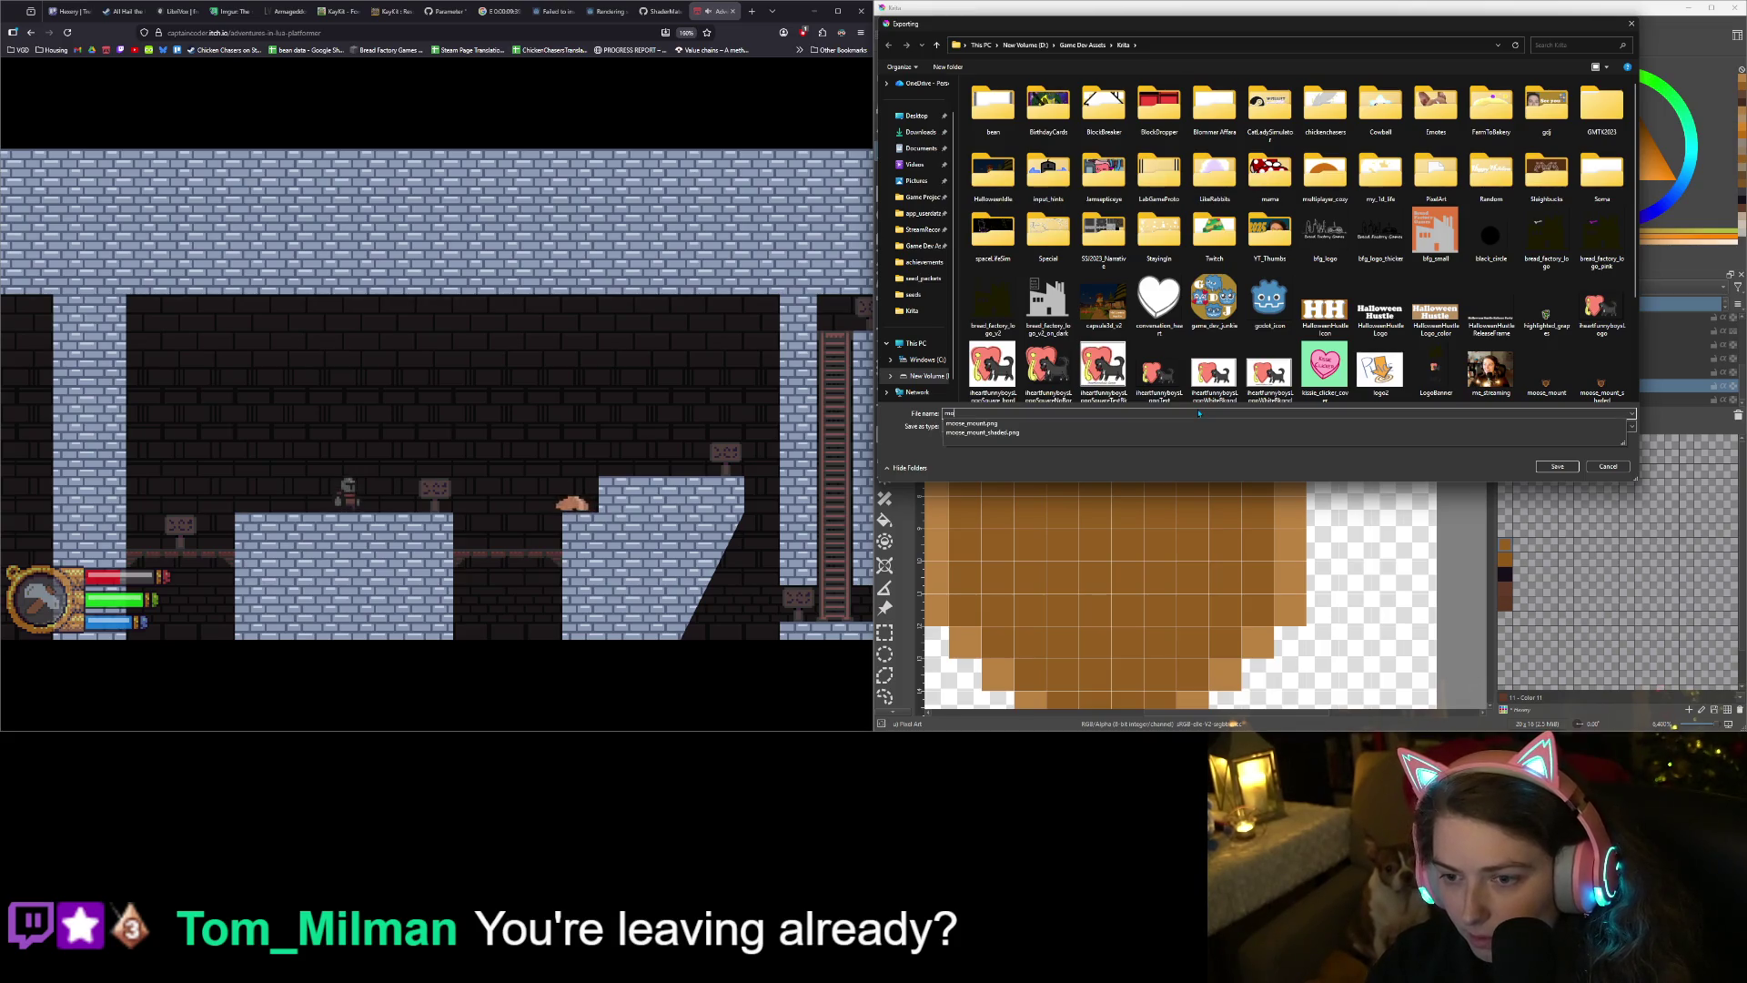
pyautogui.write('unt')
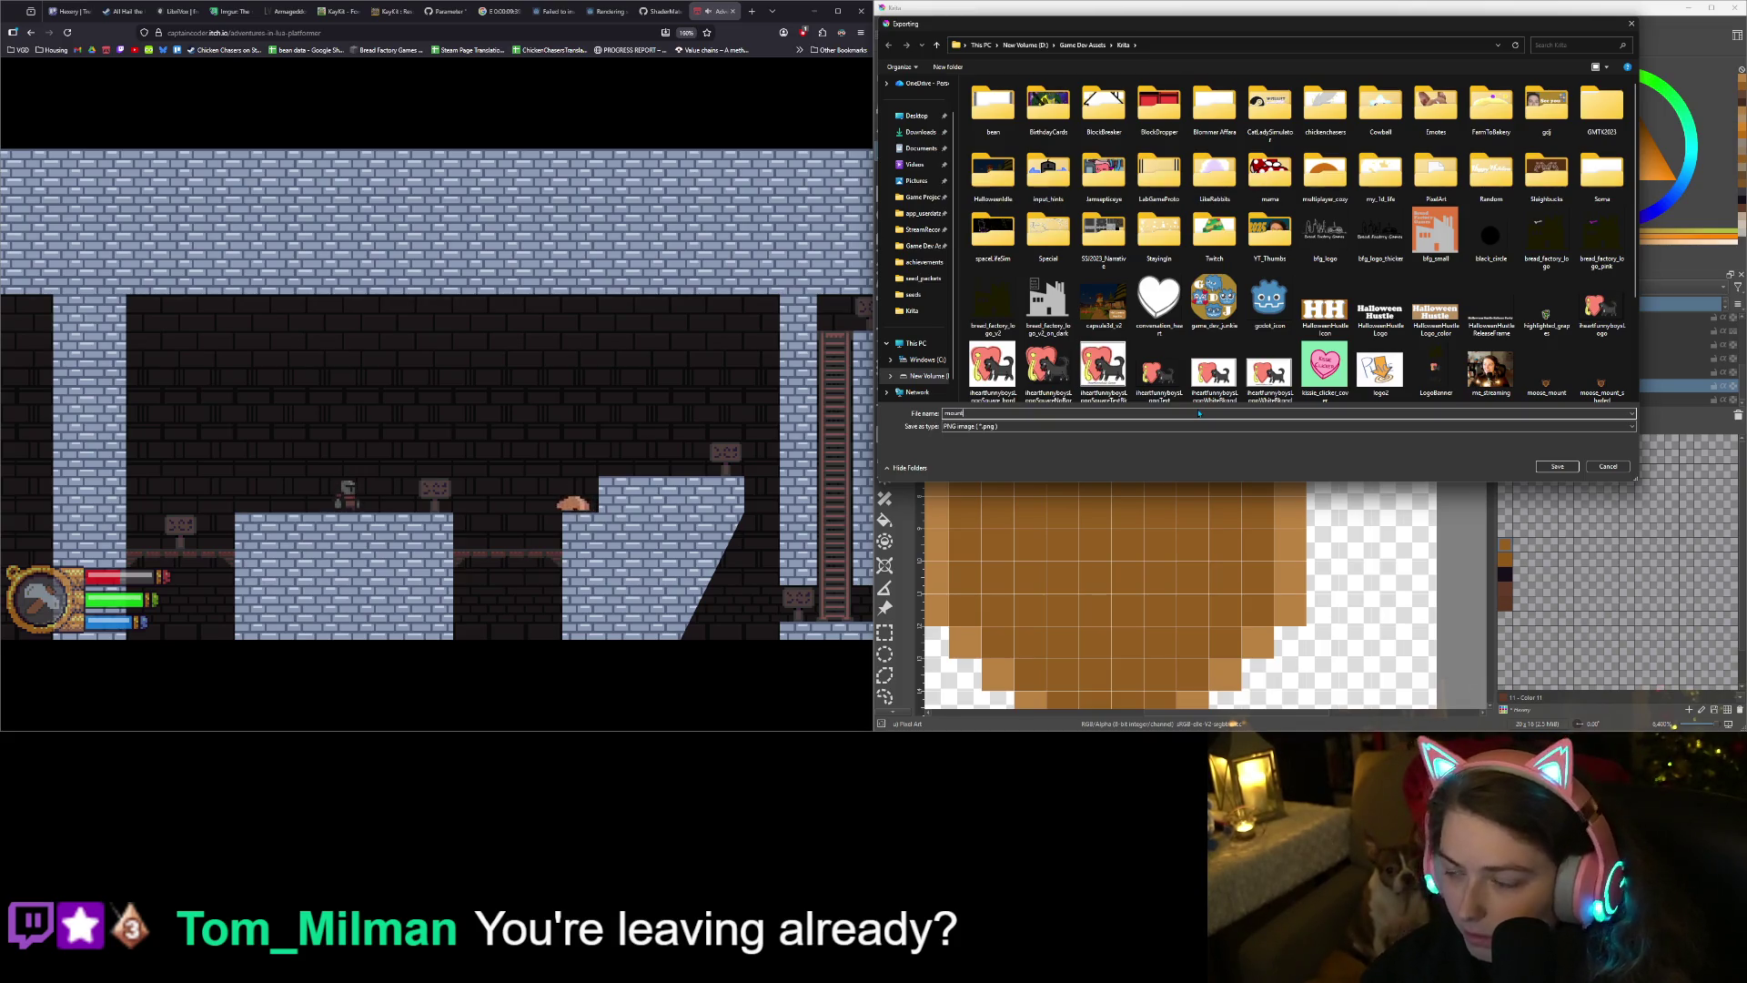
pyautogui.click(1557, 469)
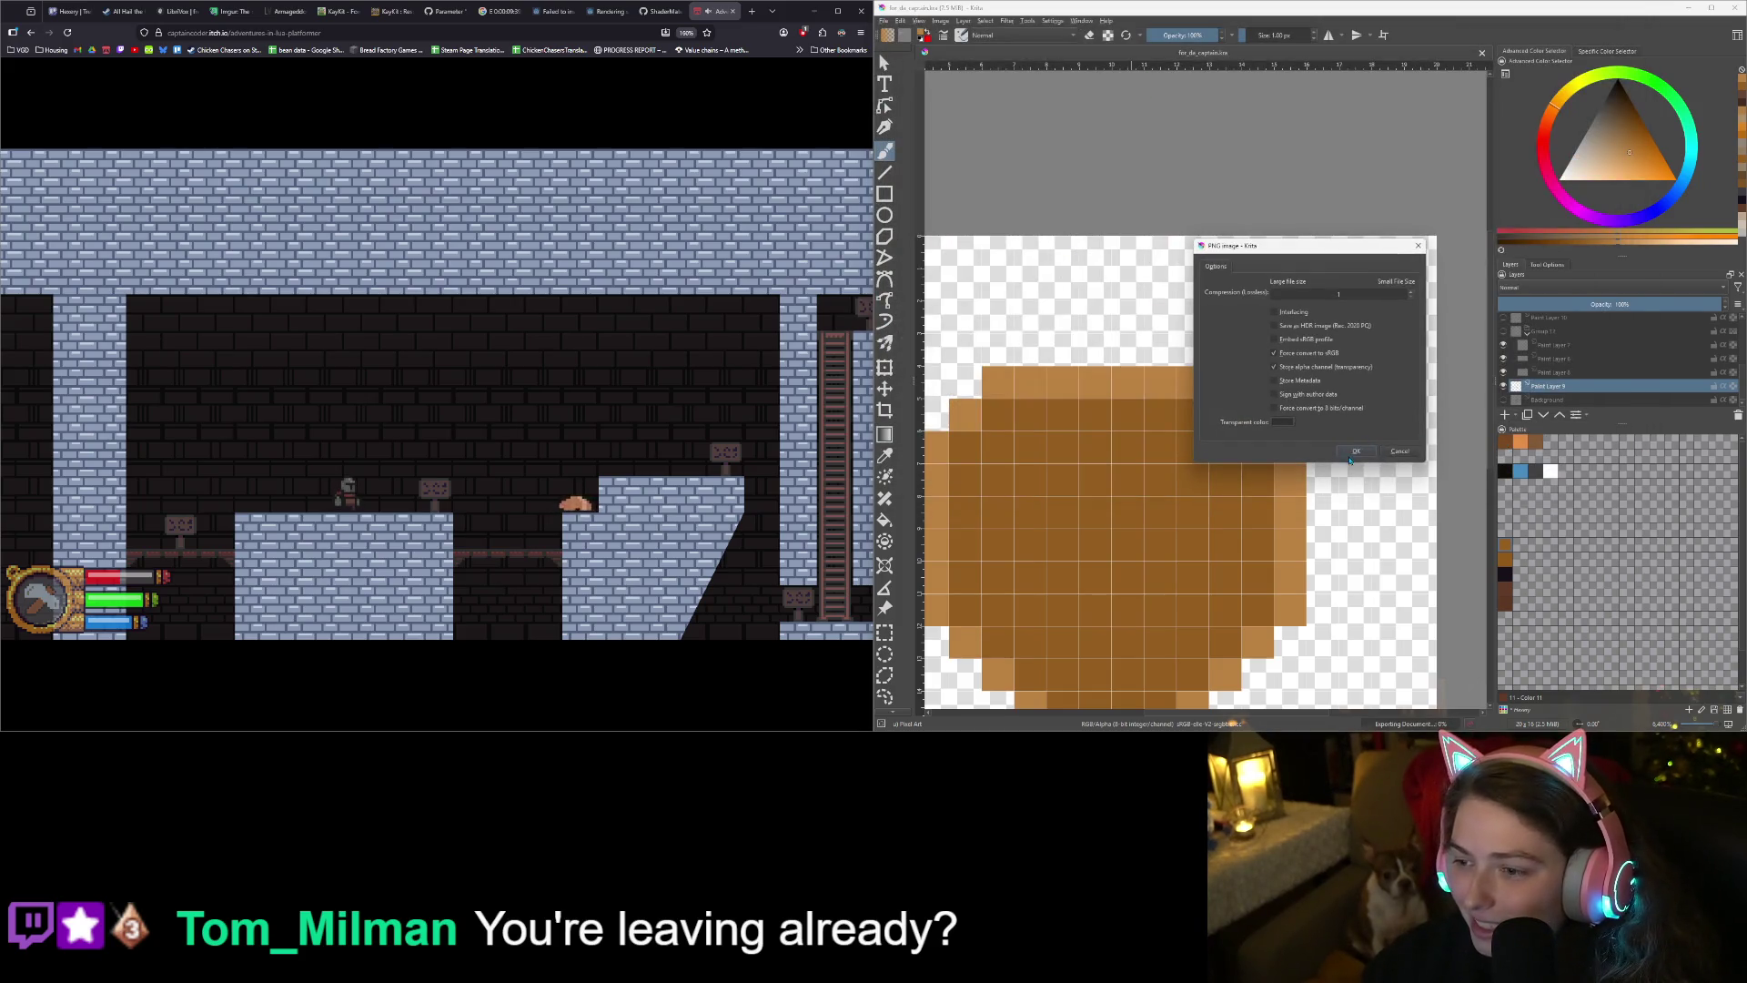
pyautogui.click(1352, 454)
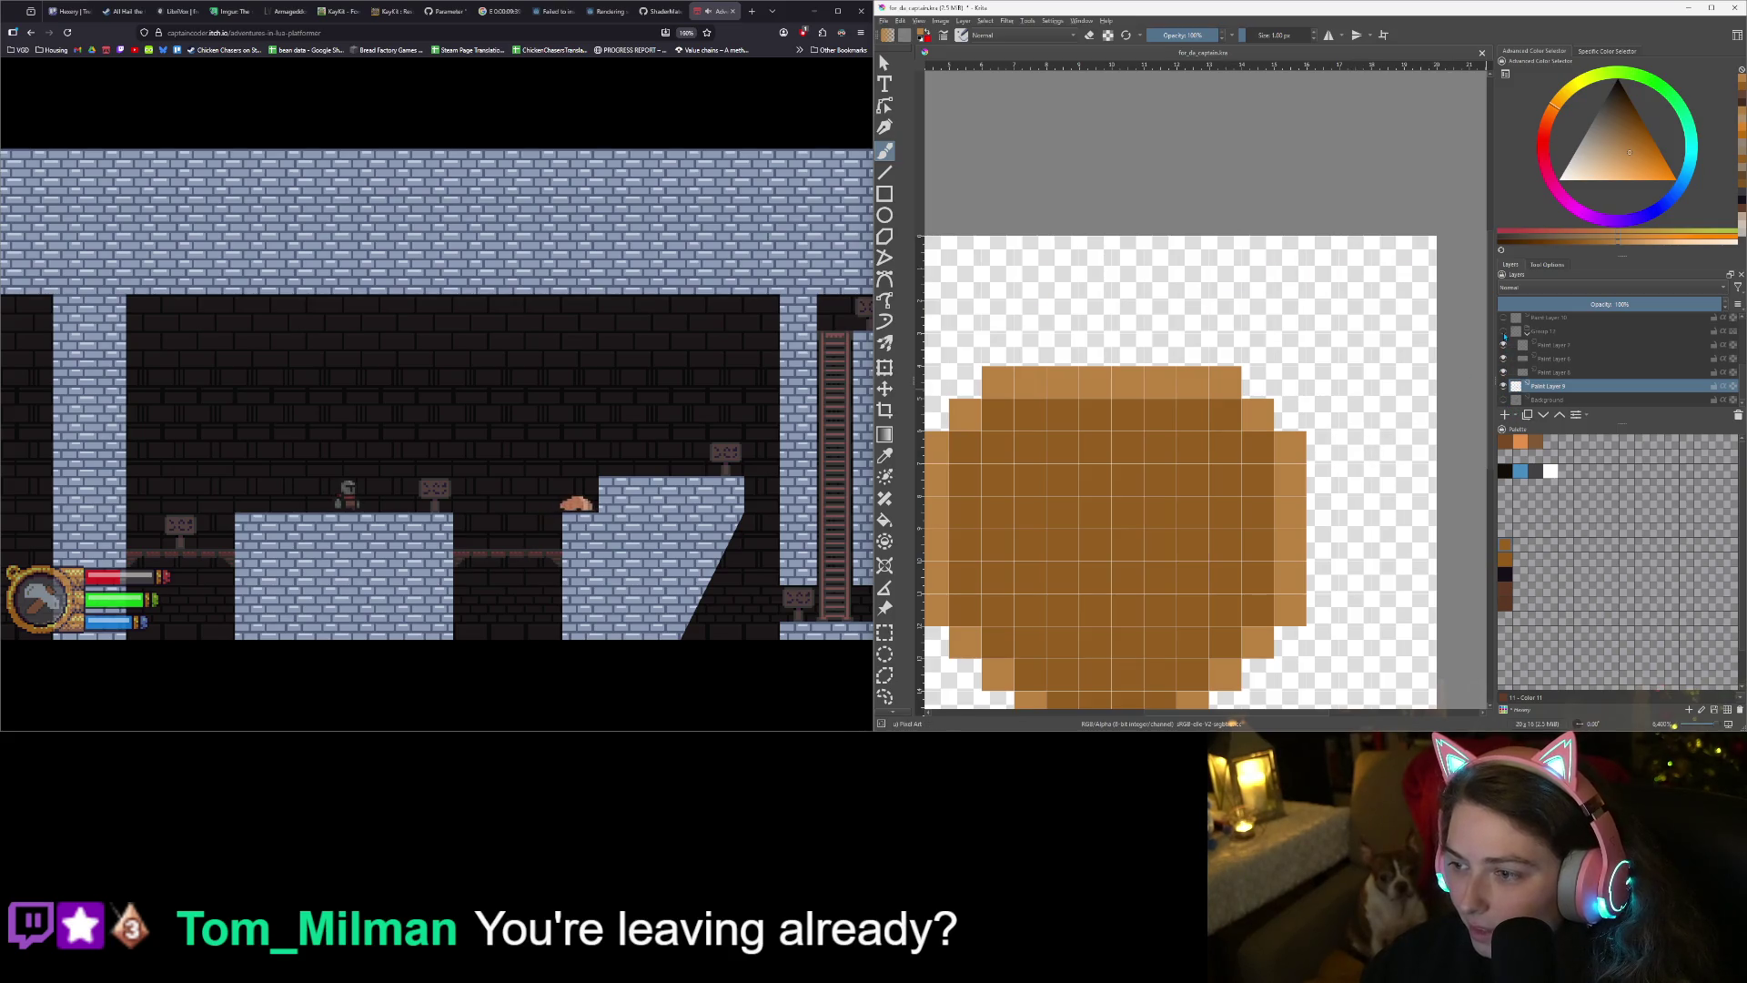
pyautogui.click(1503, 330)
pyautogui.click(1503, 386)
# - Export the visible head and antlers as moose.png, accepting the default PNG options
pyautogui.scroll(-4, 1145, 447)
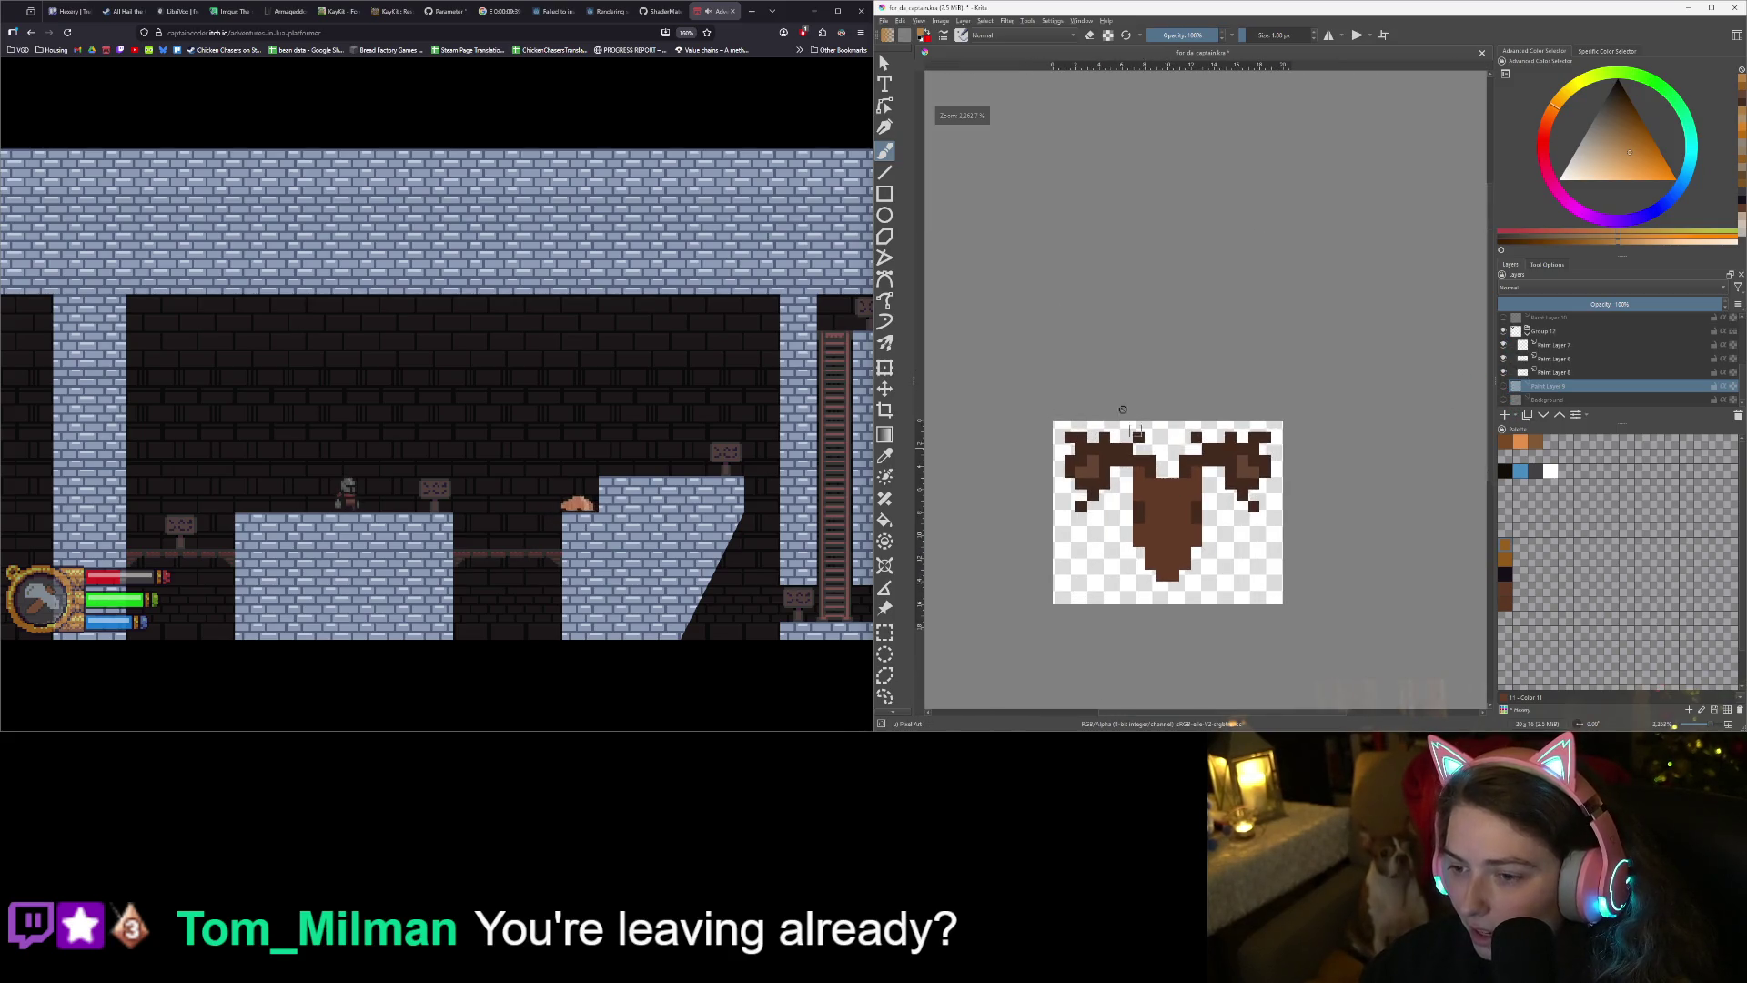
pyautogui.click(883, 20)
pyautogui.click(908, 120)
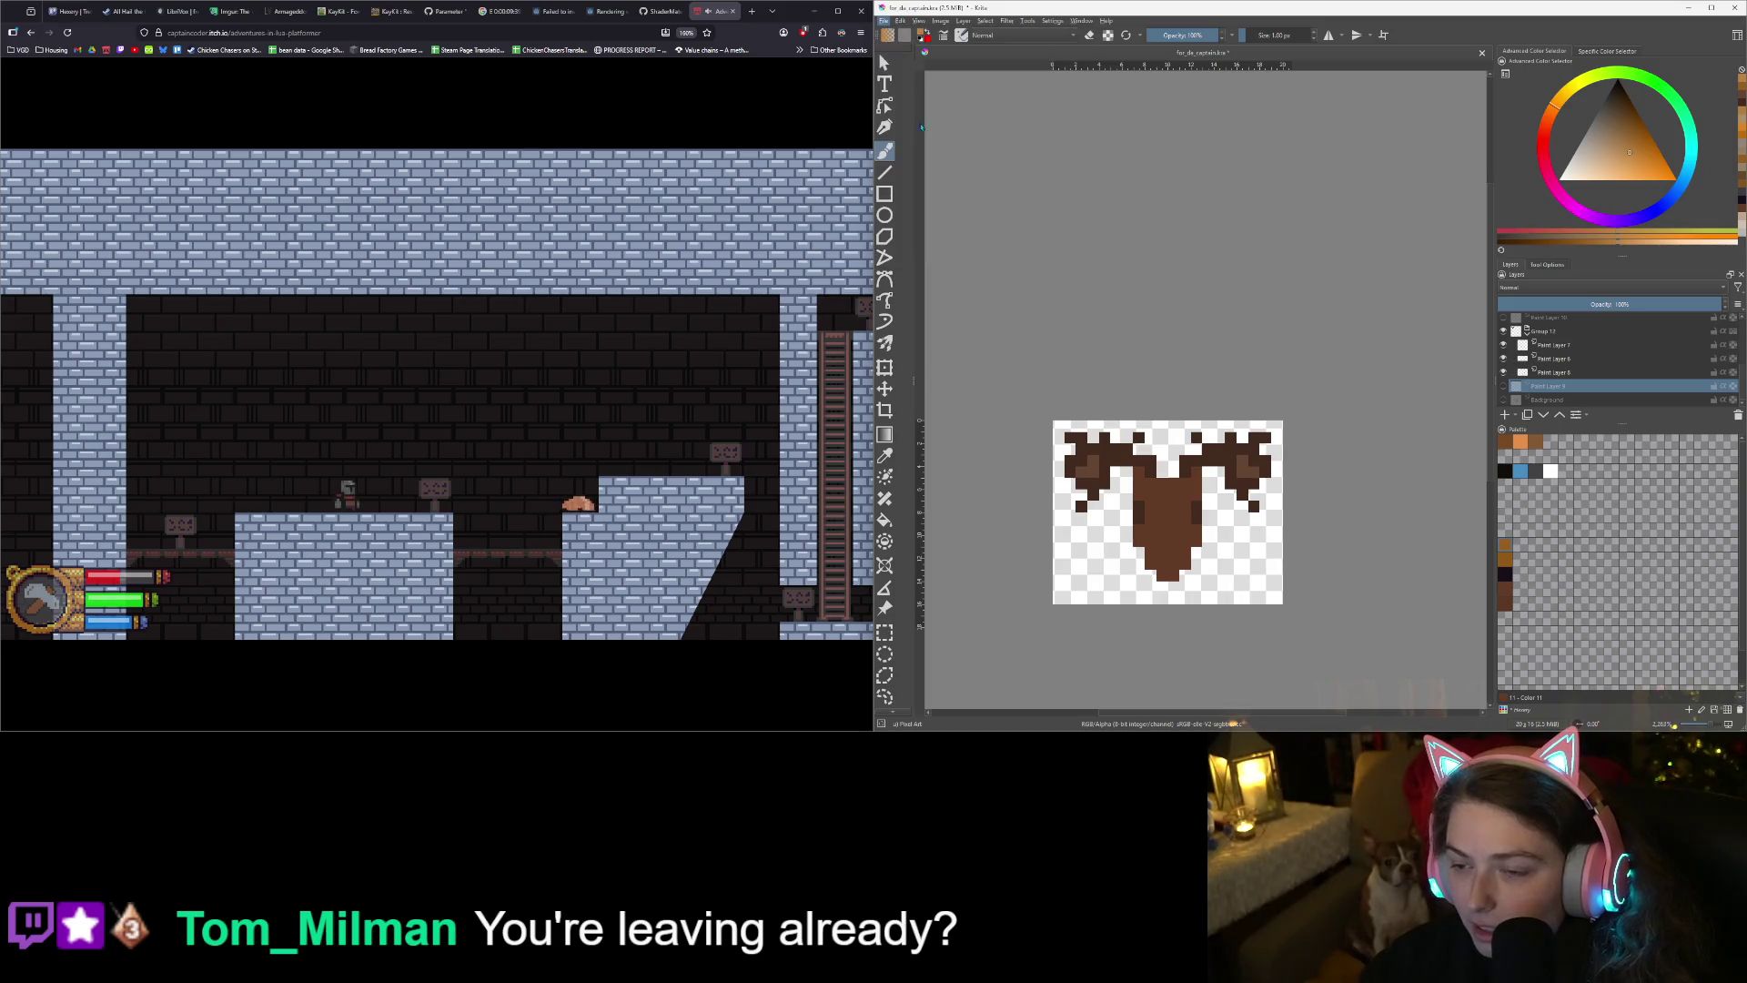
pyautogui.write('moose')
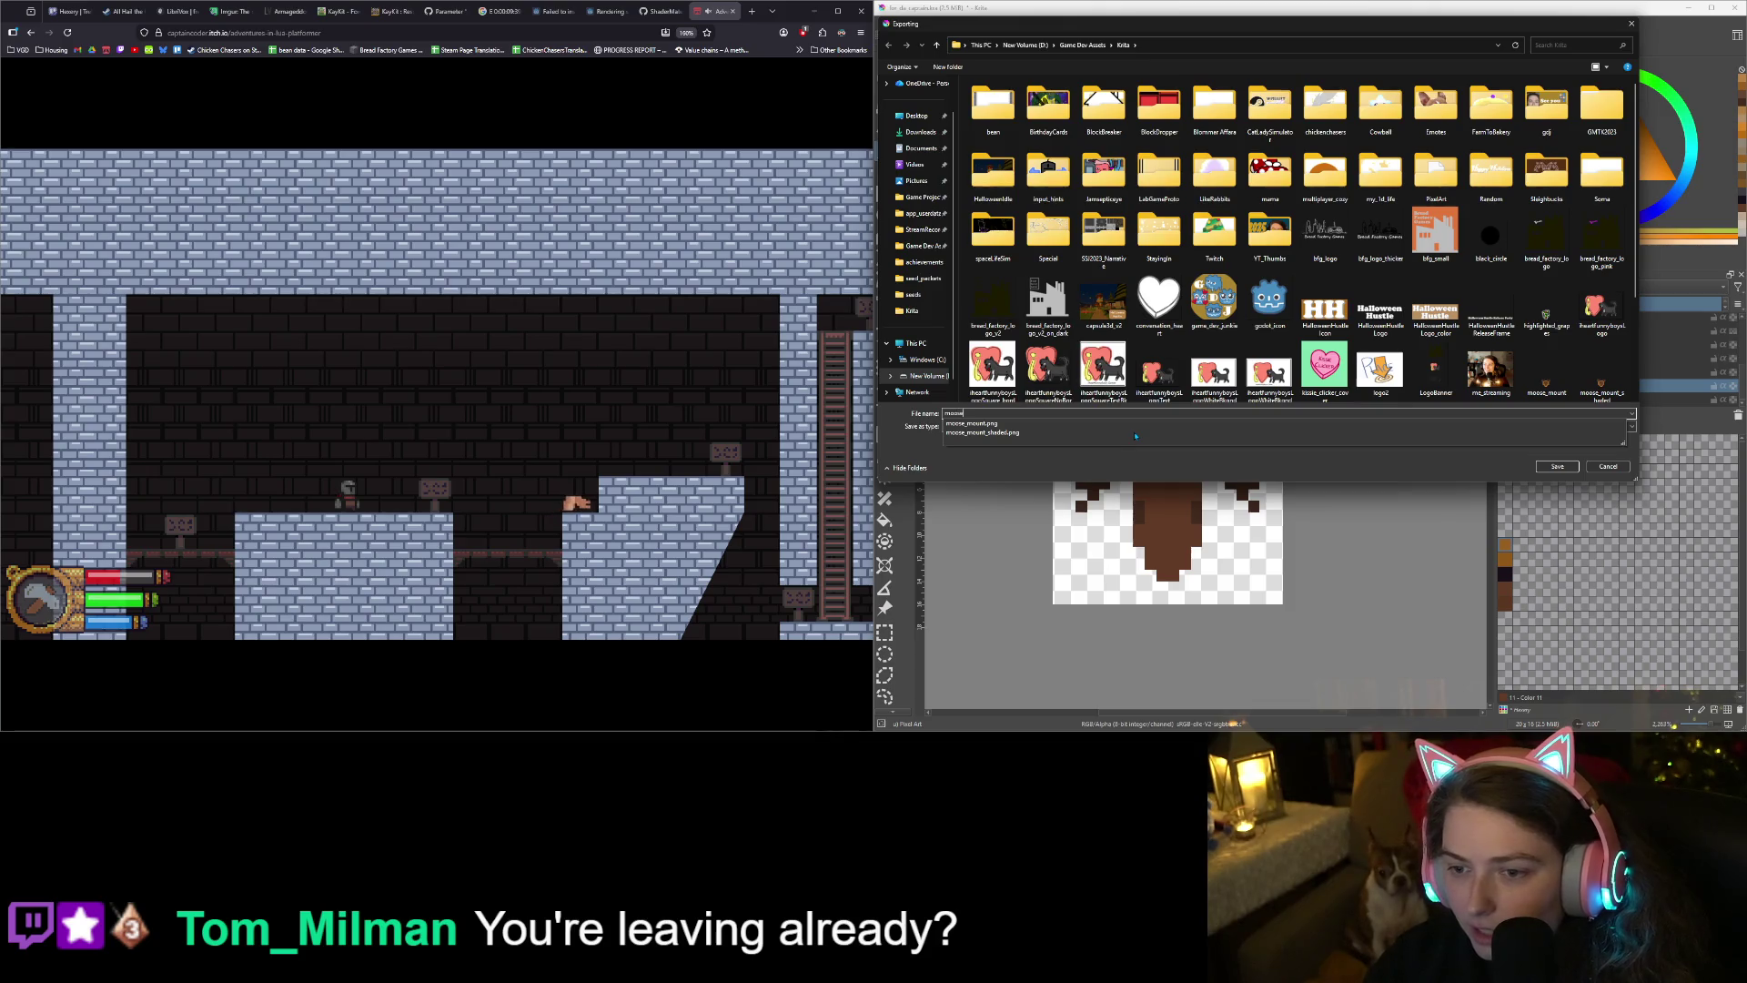
pyautogui.press('Return')
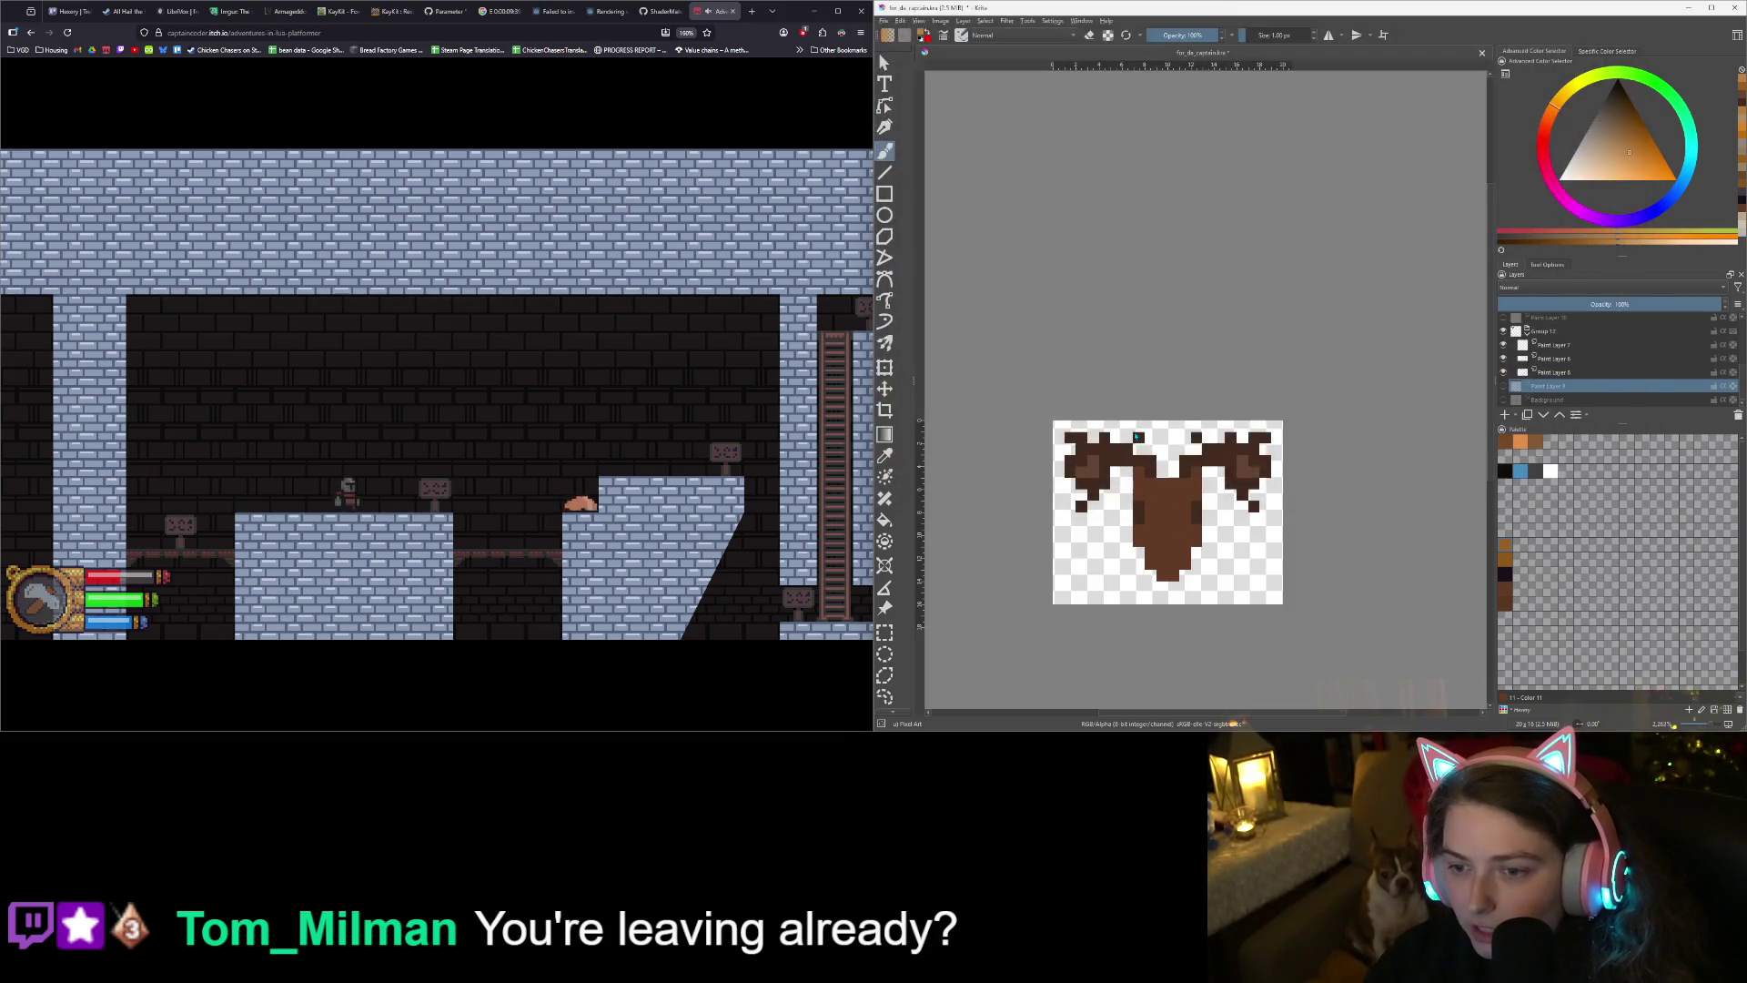
pyautogui.press('Return')
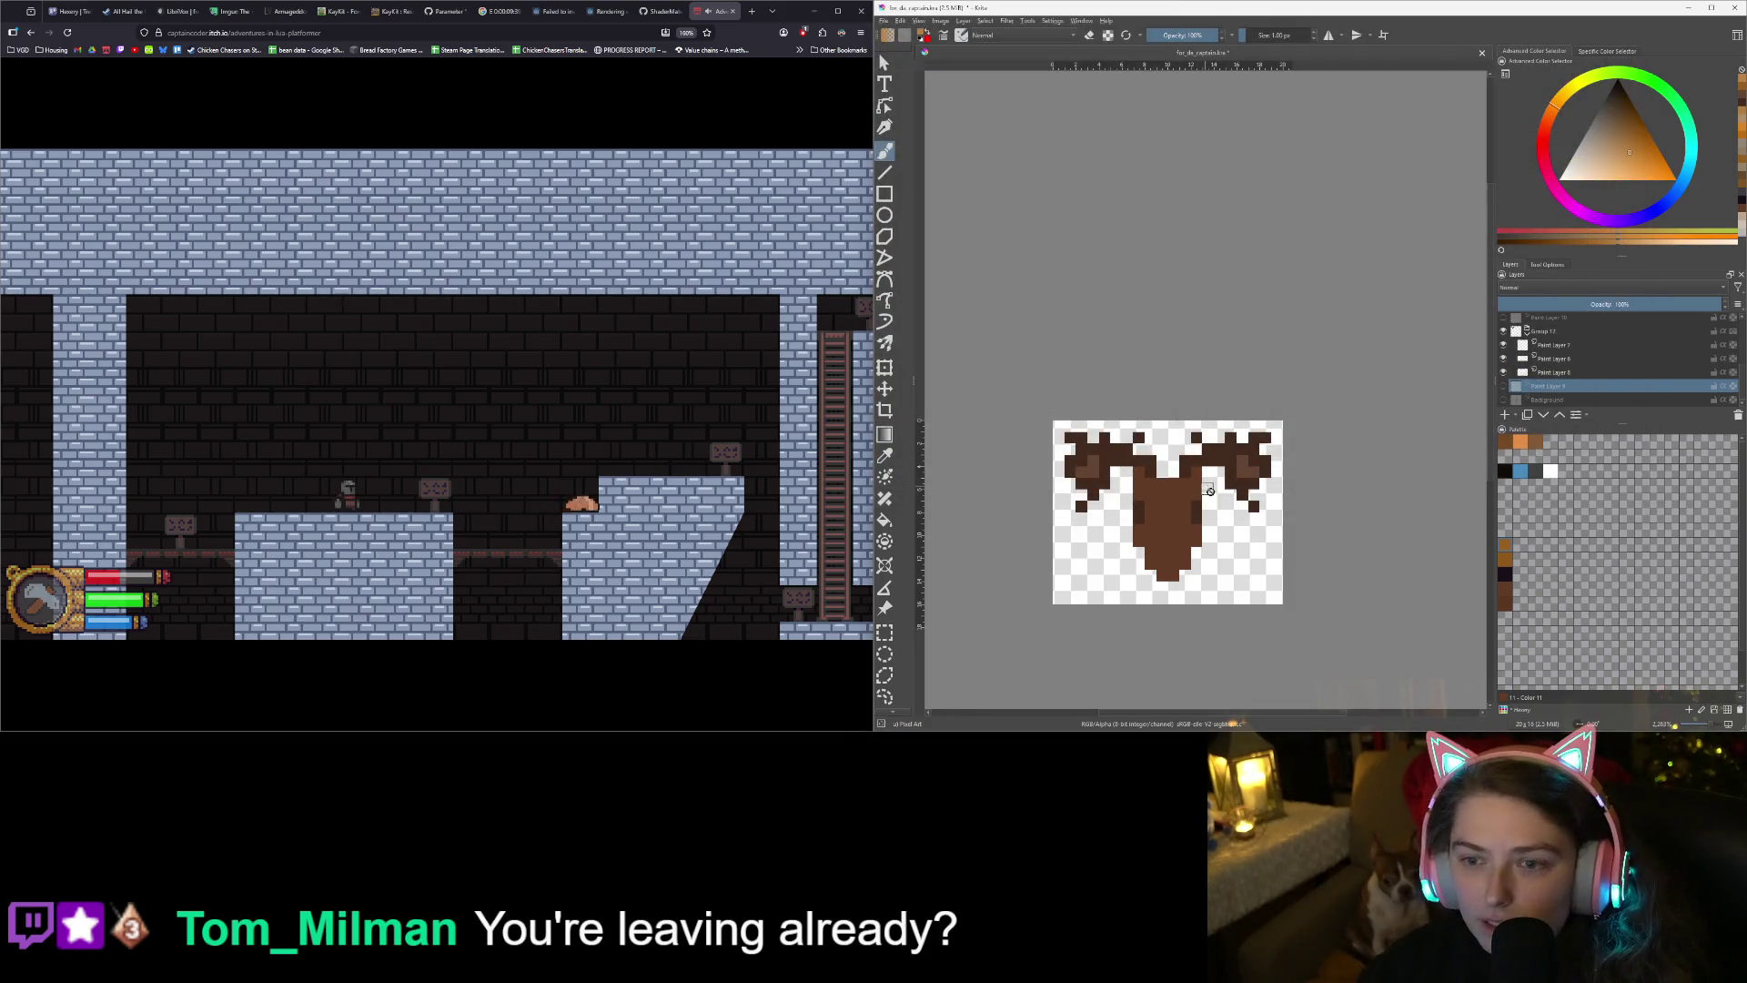
pyautogui.scroll(1, 1180, 549)
pyautogui.scroll(1, 1180, 550)
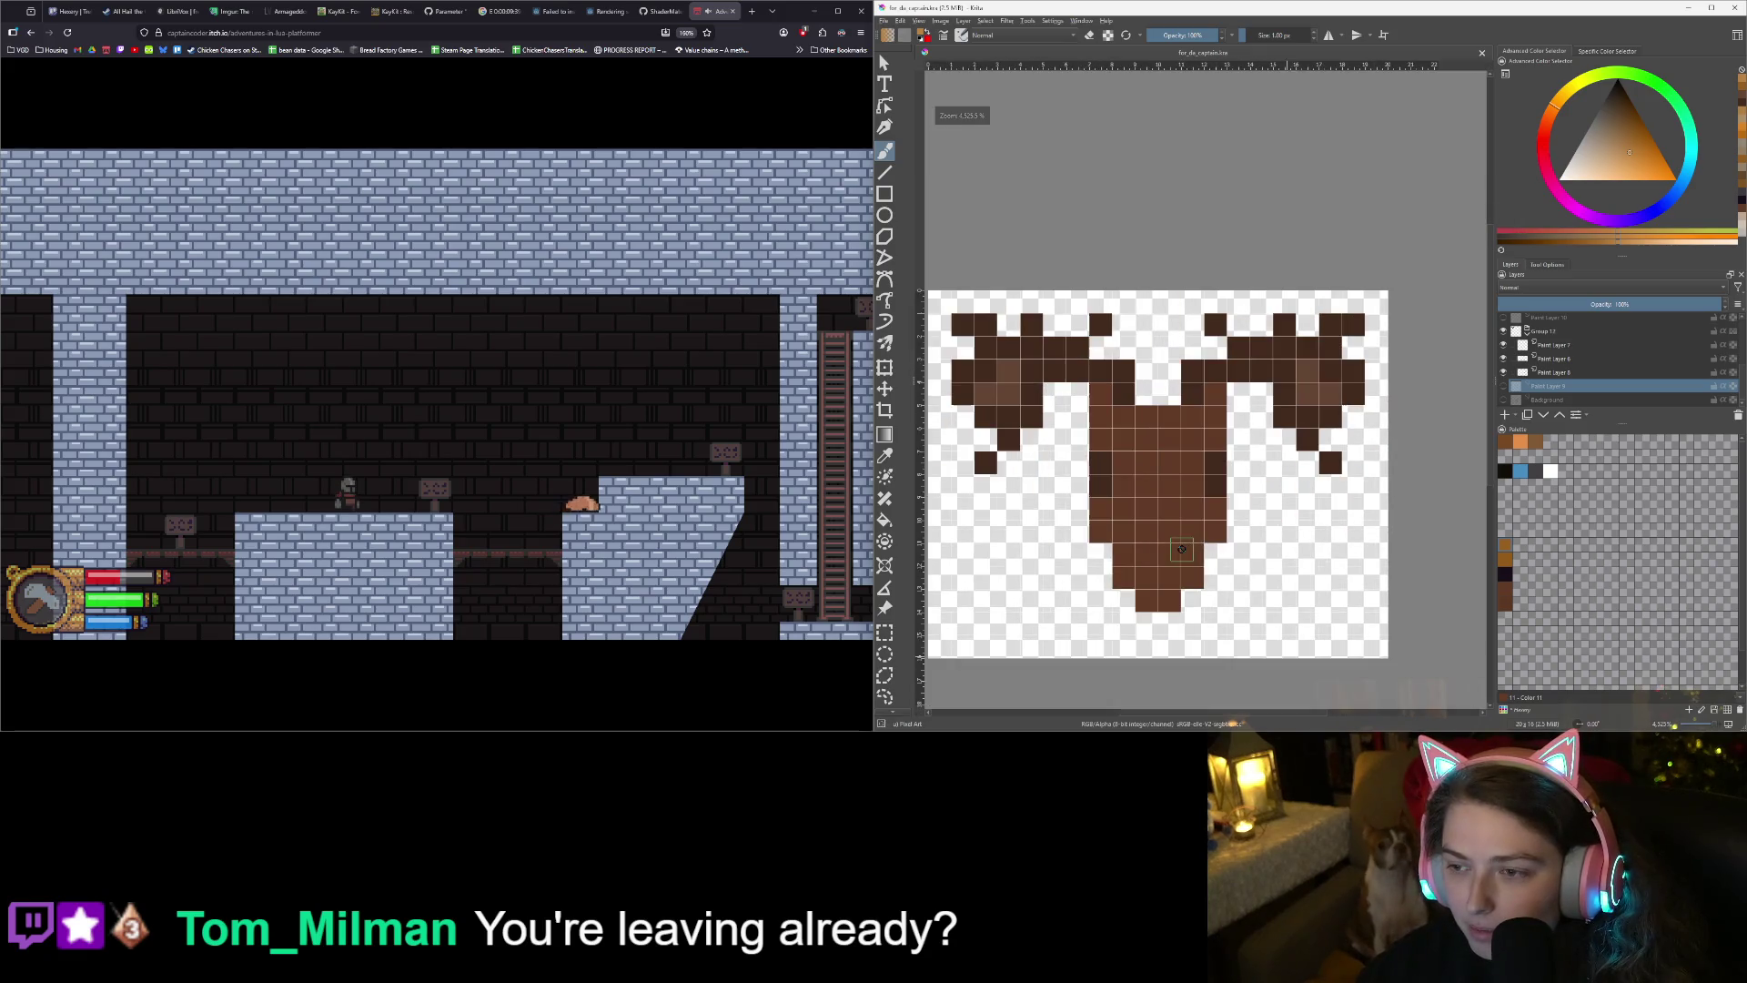